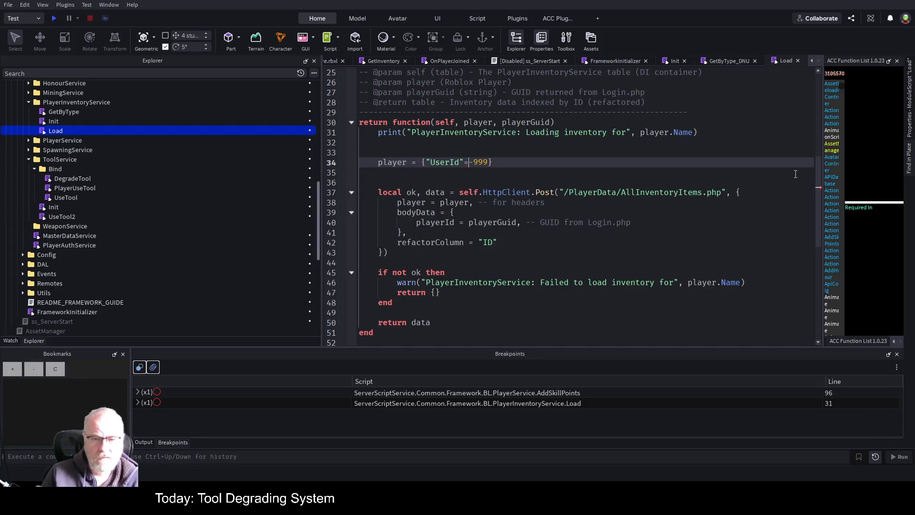
# Strip the quotes from UserId on line 34 so it reads player = {UserId=-999}
pyautogui.press('BackSpace')
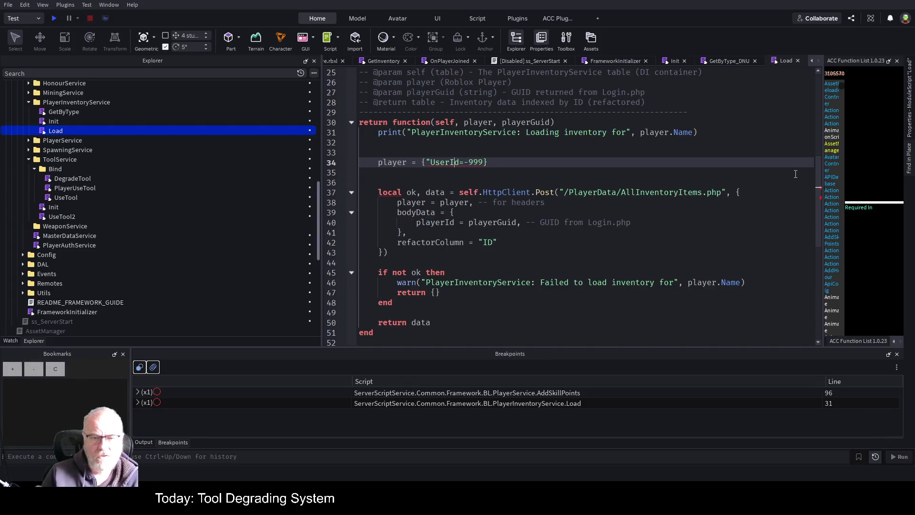
pyautogui.press('Delete')
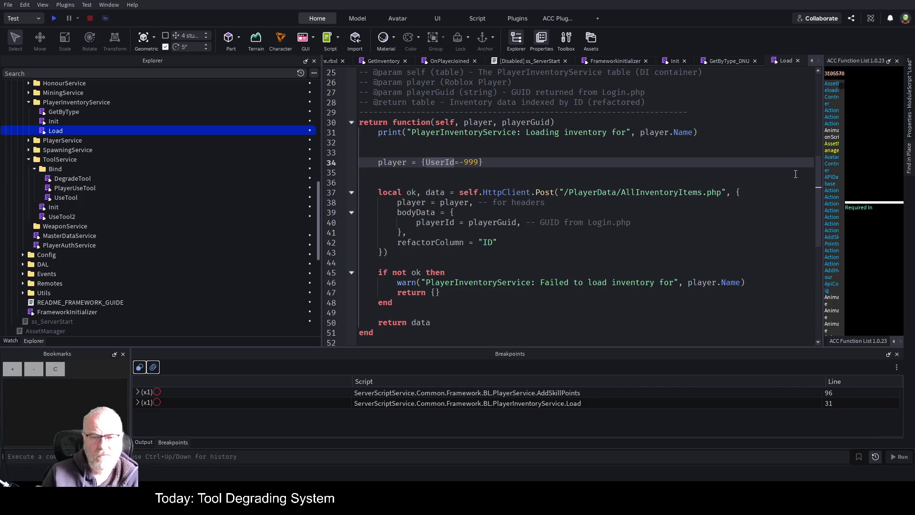
pyautogui.press('Up')
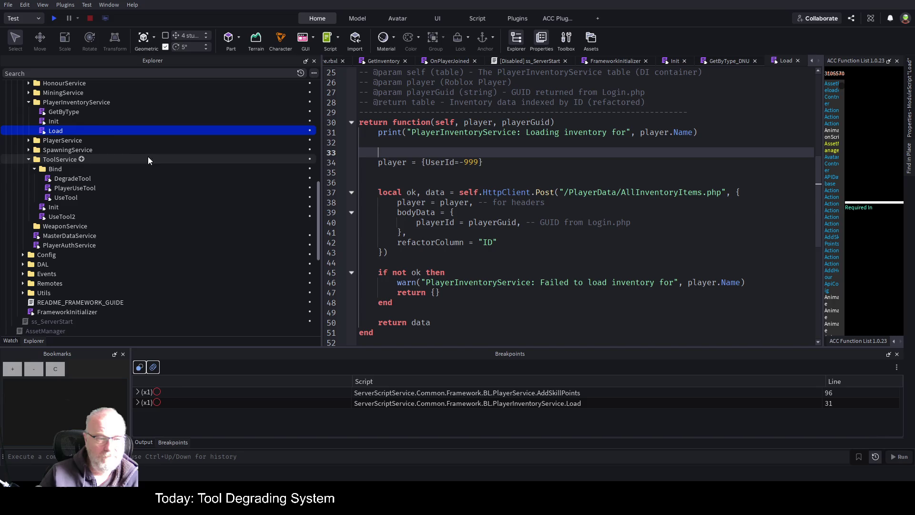
# Filter the Explorer for 'http' and open the HttpClient module script
pyautogui.click(139, 74)
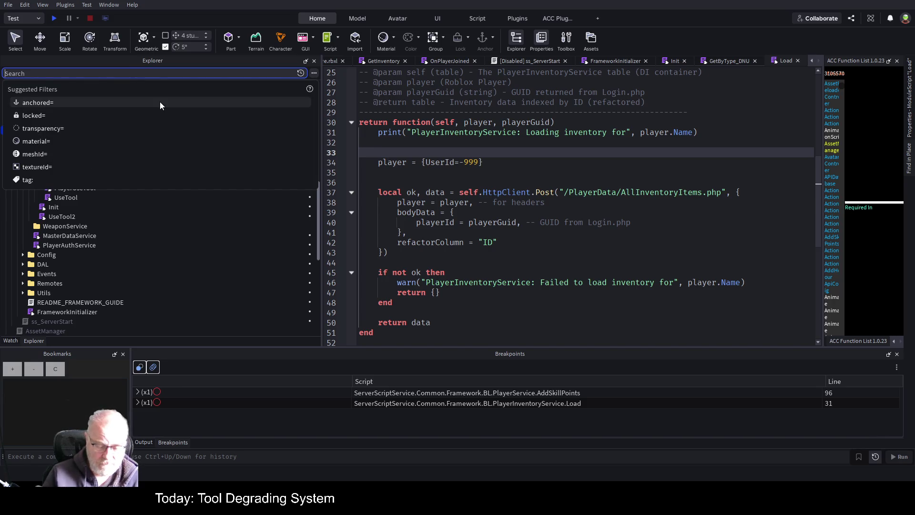
pyautogui.write('http')
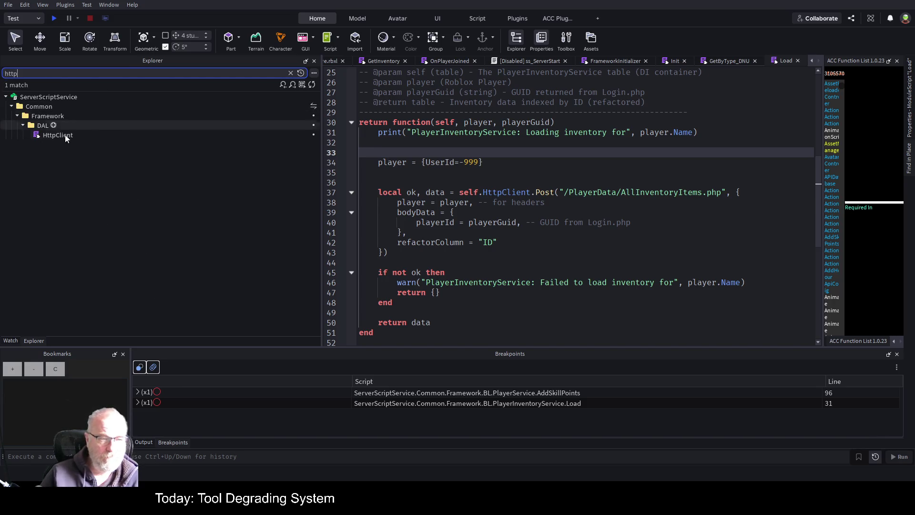
pyautogui.doubleClick(56, 136)
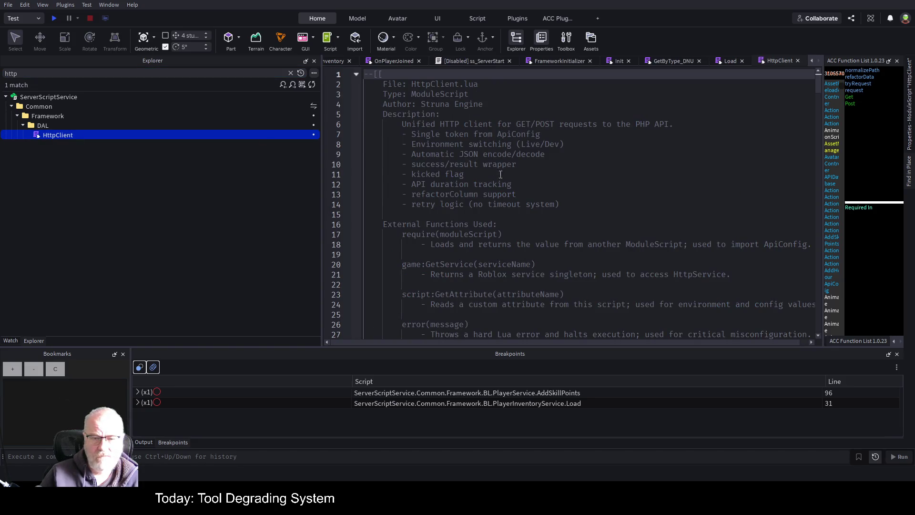
# Search the HttpClient script for 'Post' and scroll through the matches
pyautogui.click(597, 233)
pyautogui.hotkey('ctrl', 'f')
pyautogui.write('Postr')
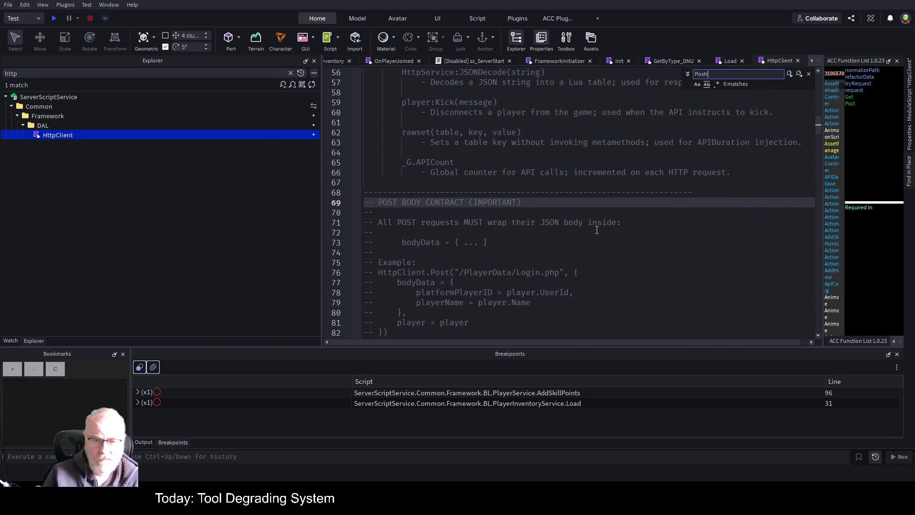
pyautogui.scroll(-5, 596, 259)
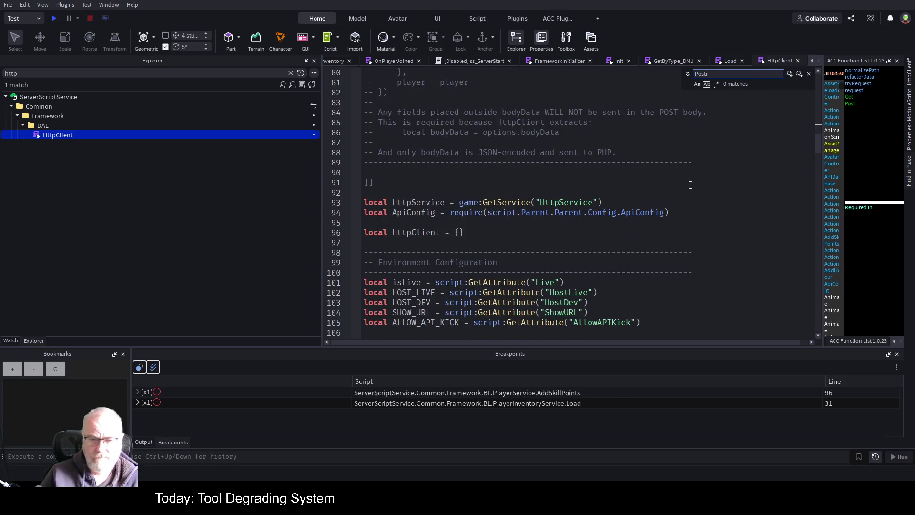
pyautogui.press('BackSpace')
pyautogui.scroll(-9, 686, 181)
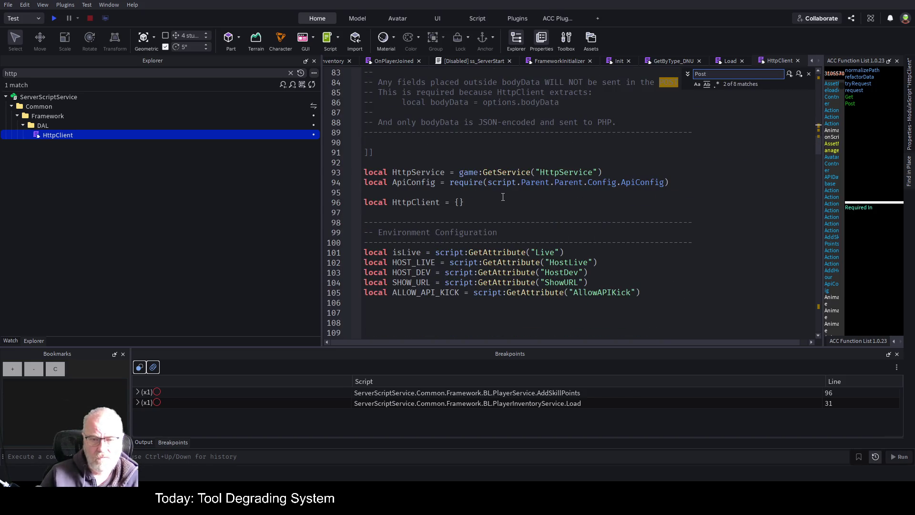
pyautogui.scroll(-20, 665, 171)
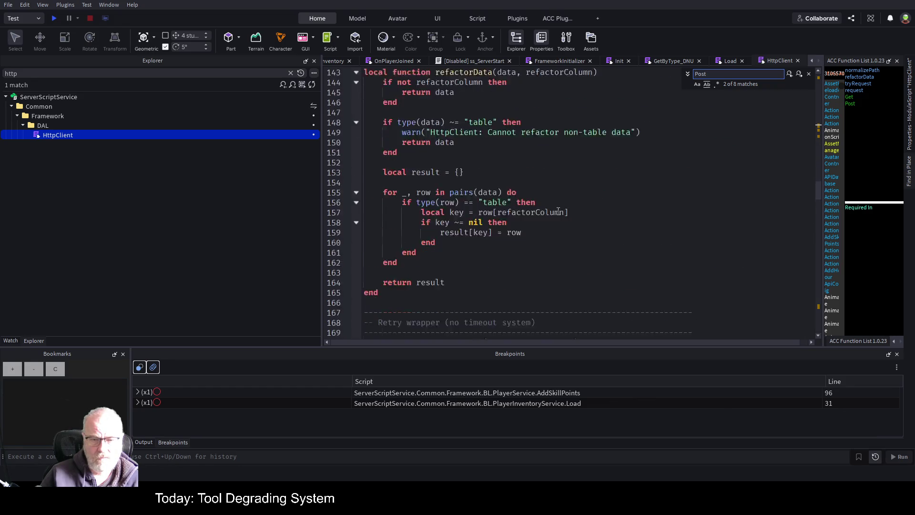
pyautogui.scroll(-6, 517, 218)
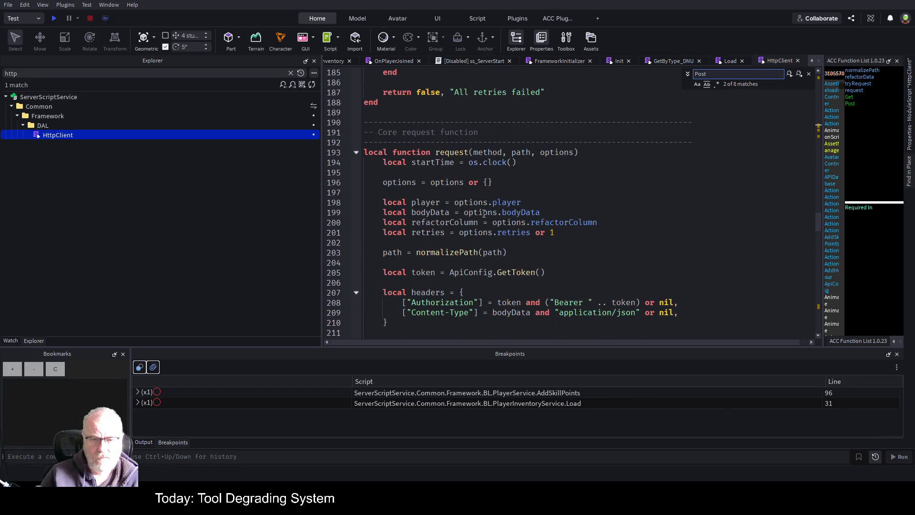
pyautogui.scroll(-20, 484, 213)
pyautogui.scroll(-11, 447, 232)
pyautogui.click(453, 238)
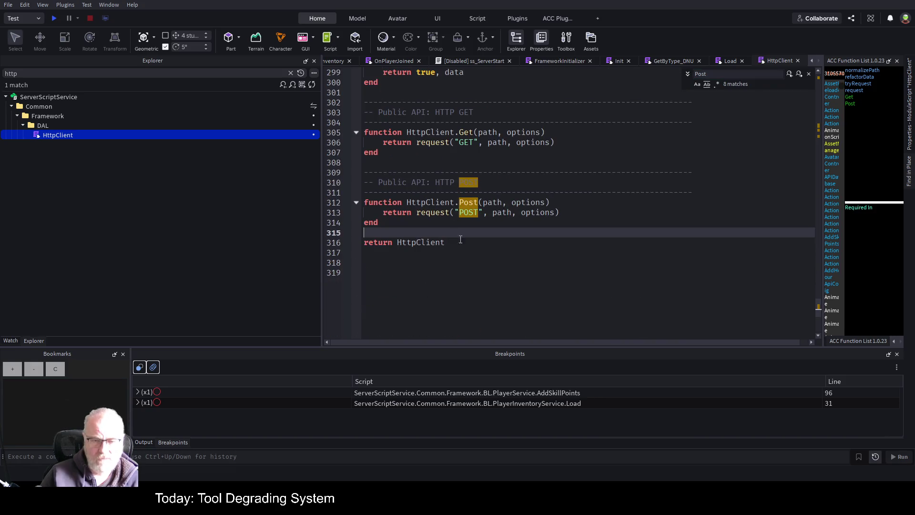
# Jump to the definition of the request function called by HttpClient.Post
pyautogui.click(600, 203)
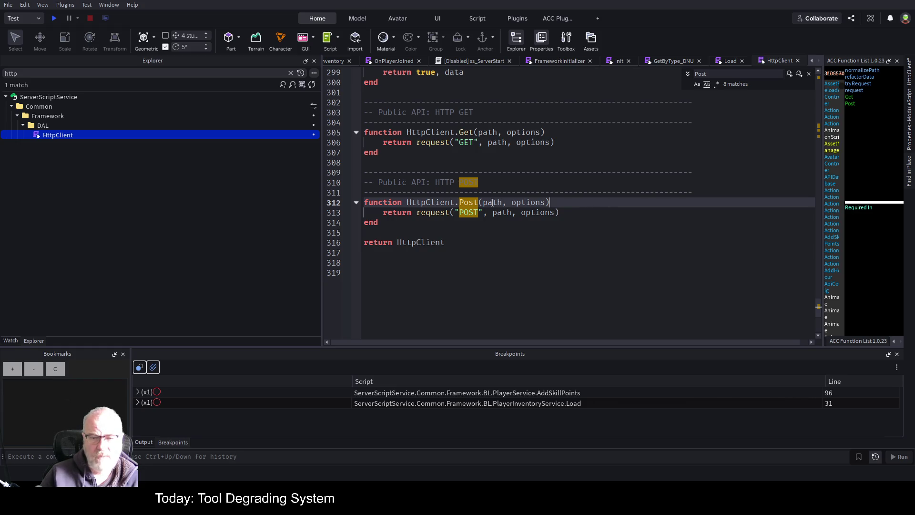
pyautogui.click(438, 214)
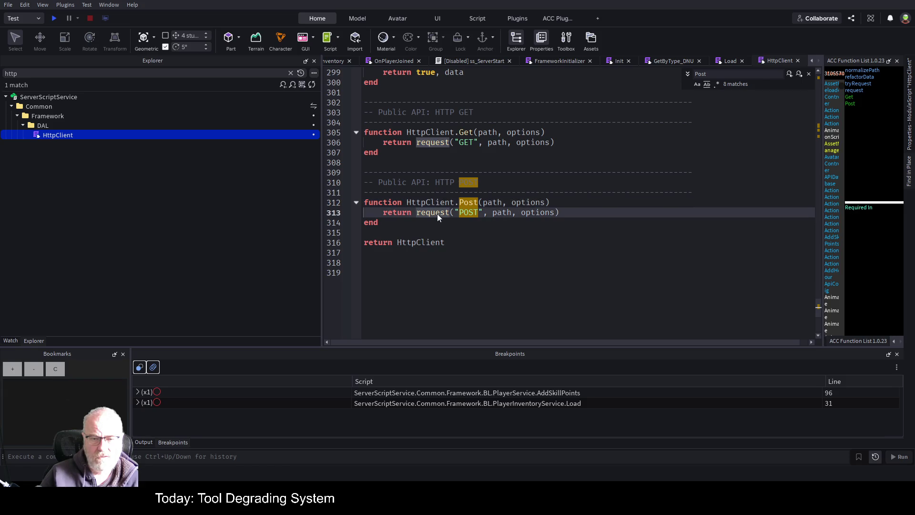
pyautogui.click(548, 263)
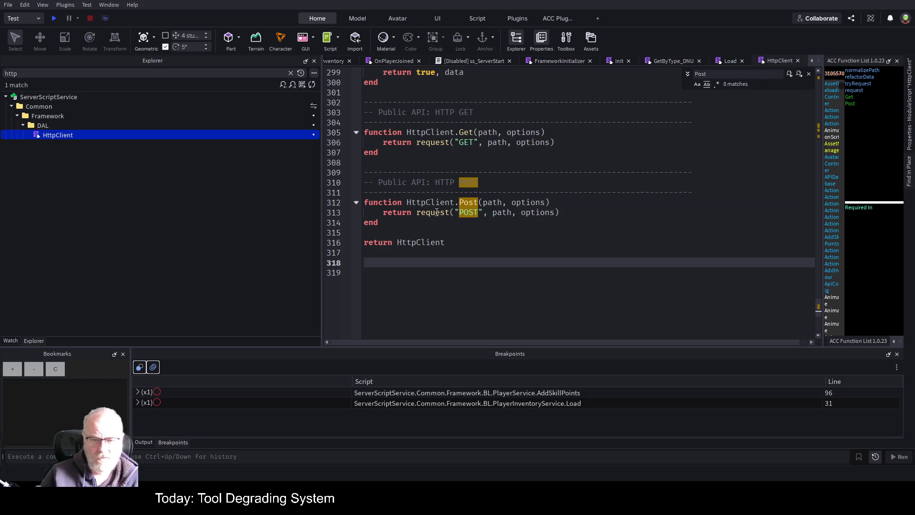
pyautogui.click(435, 213)
pyautogui.press('F12')
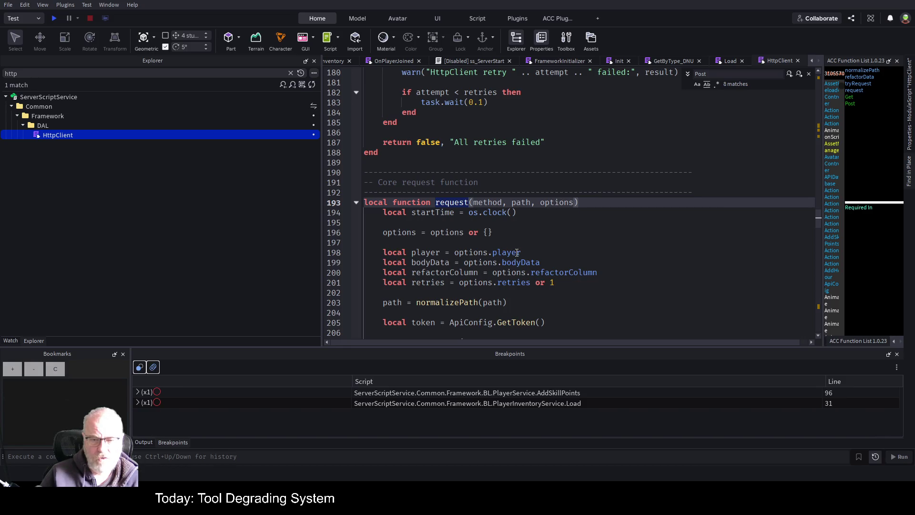
pyautogui.scroll(-2, 570, 257)
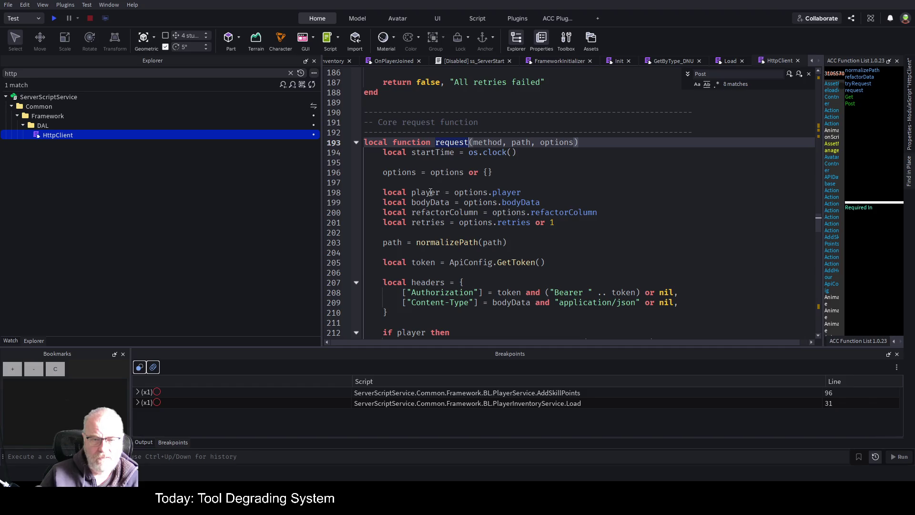
# Review how player.UserId sets the platformplayerid header inside request
pyautogui.click(429, 192)
pyautogui.scroll(-4, 492, 209)
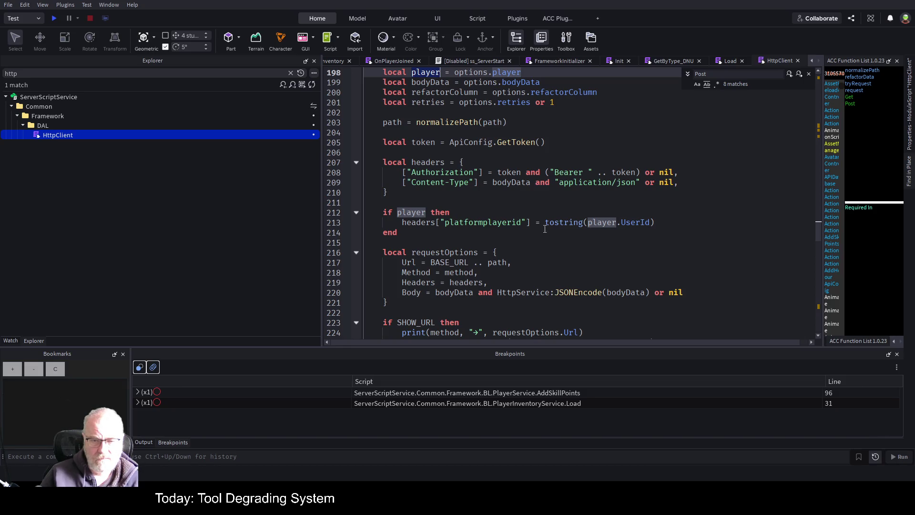
pyautogui.scroll(-5, 549, 214)
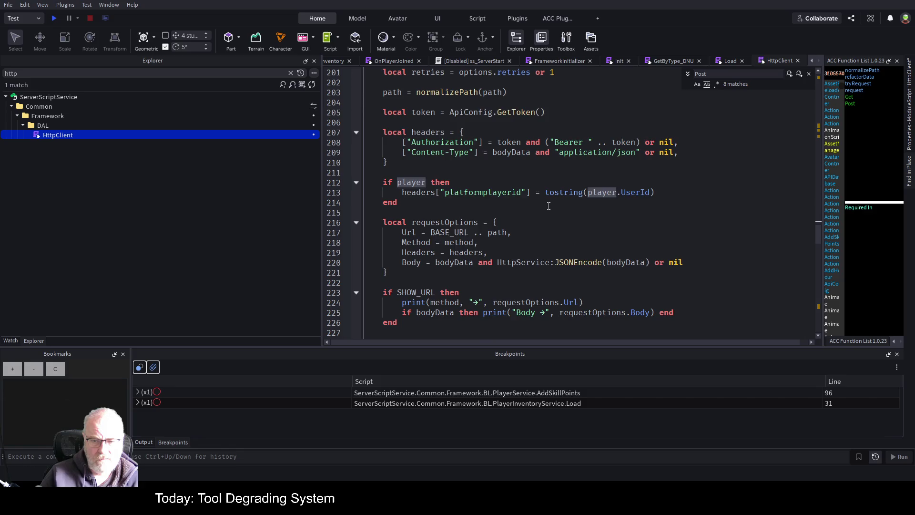
pyautogui.scroll(-5, 549, 206)
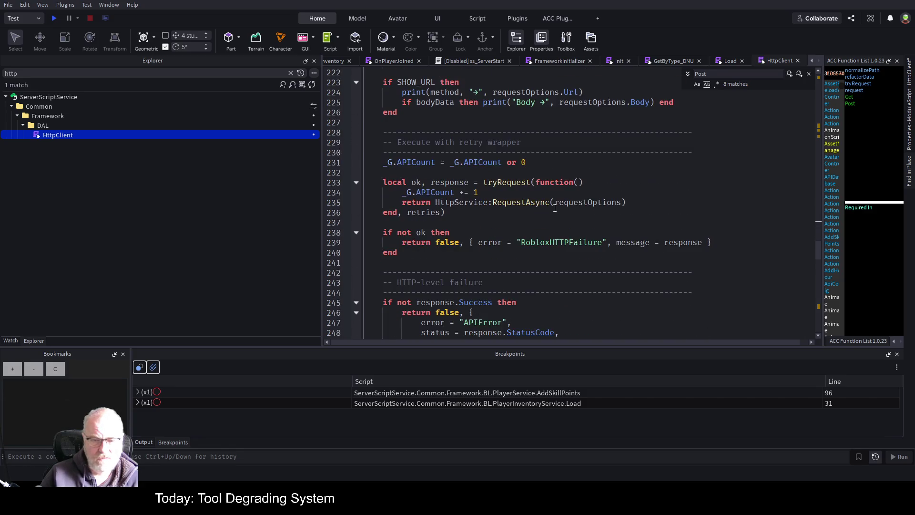
pyautogui.scroll(-2, 588, 219)
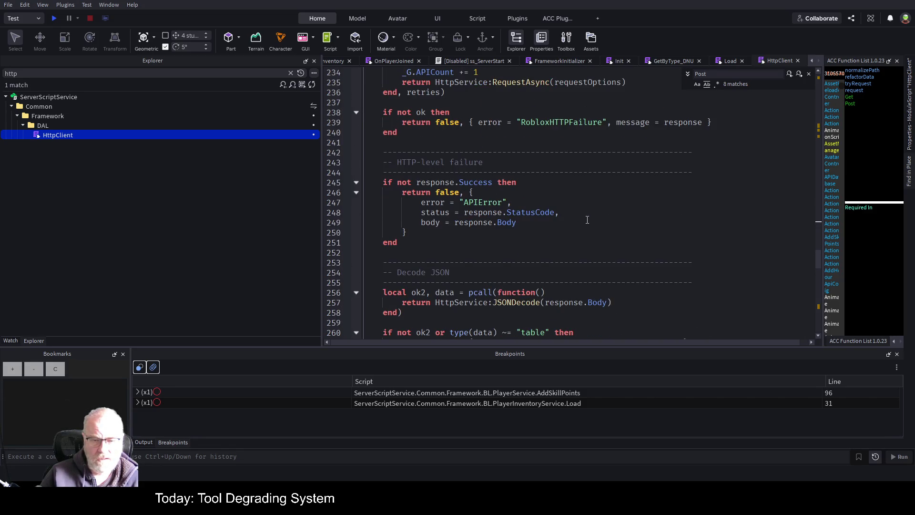
pyautogui.scroll(-4, 587, 220)
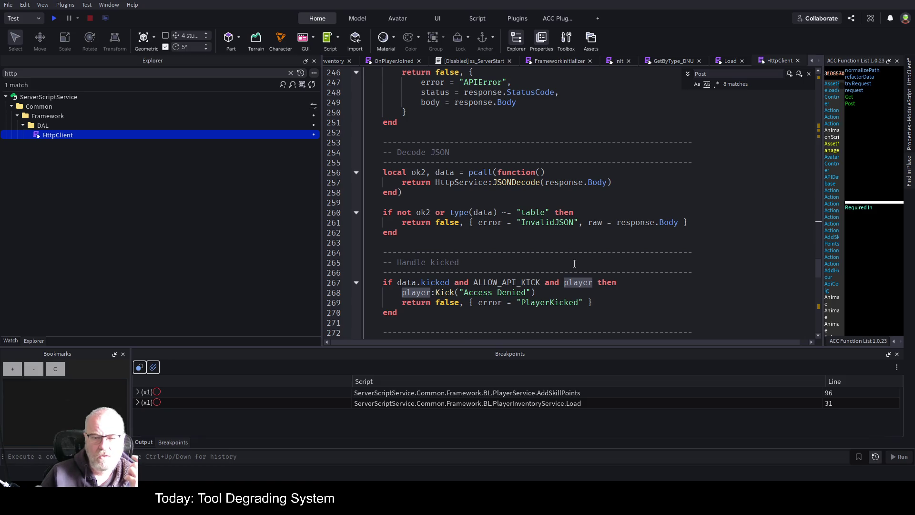
pyautogui.scroll(16, 574, 264)
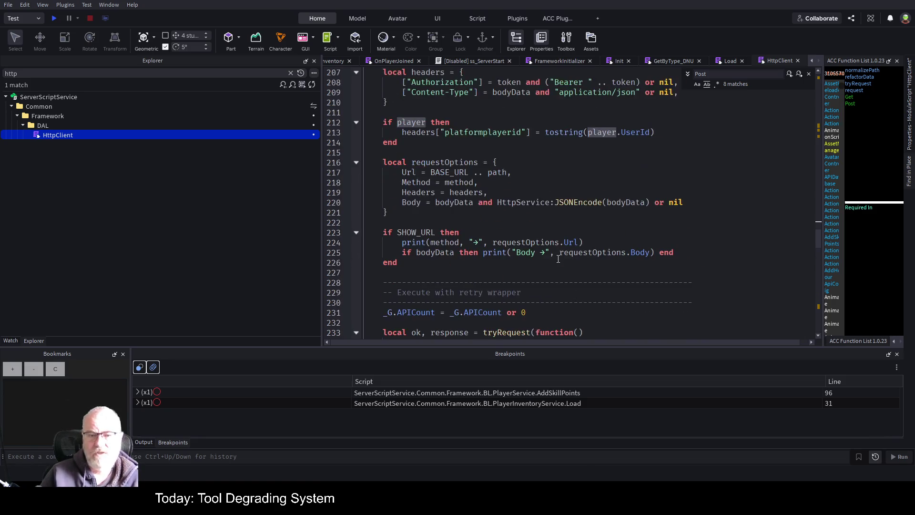
pyautogui.click(557, 198)
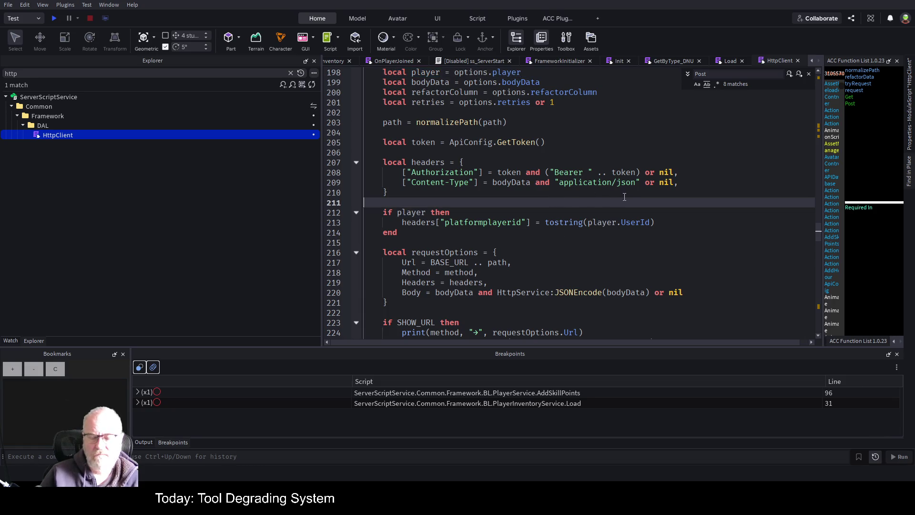
# Close HttpClient, clear the Explorer search, and select playerGuid on line 40 of Load
pyautogui.click(798, 60)
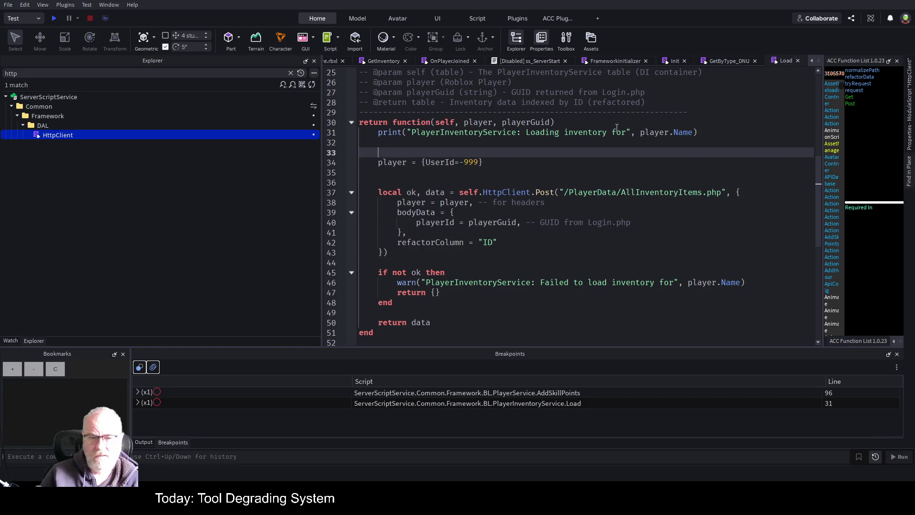
pyautogui.click(479, 162)
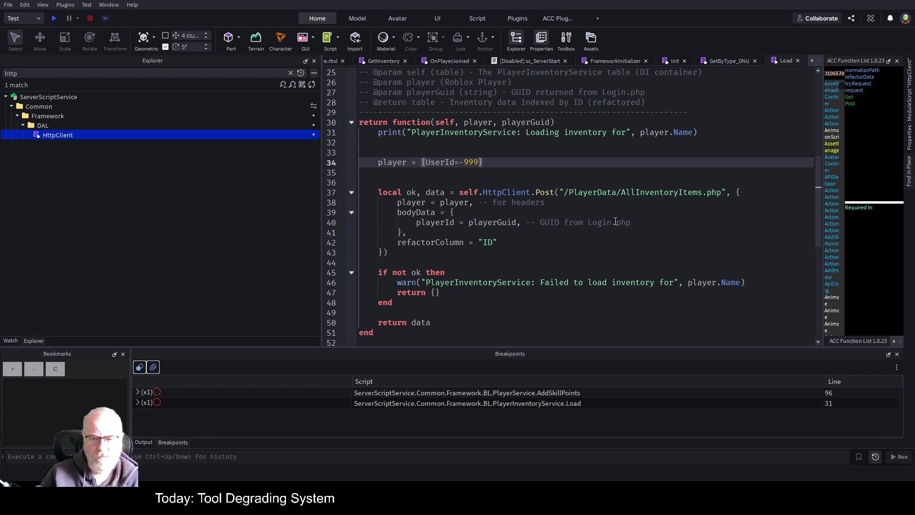
pyautogui.doubleClick(506, 223)
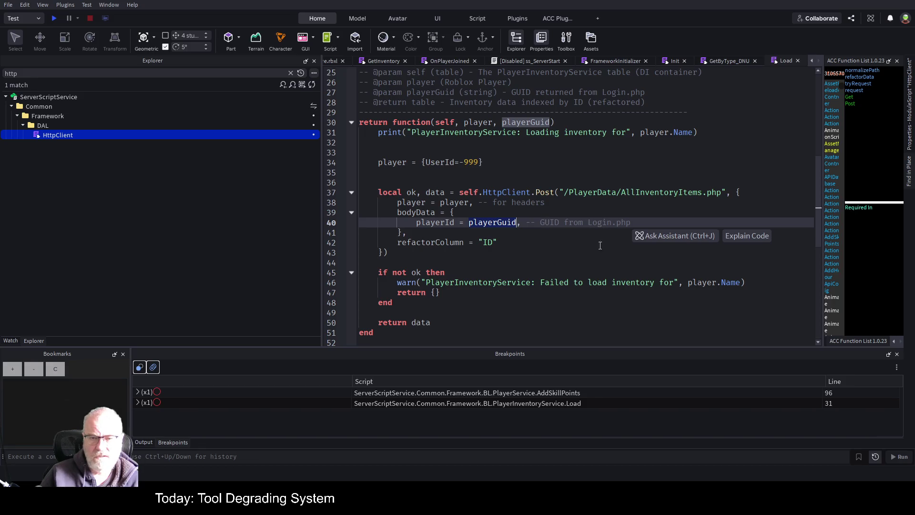
pyautogui.click(562, 268)
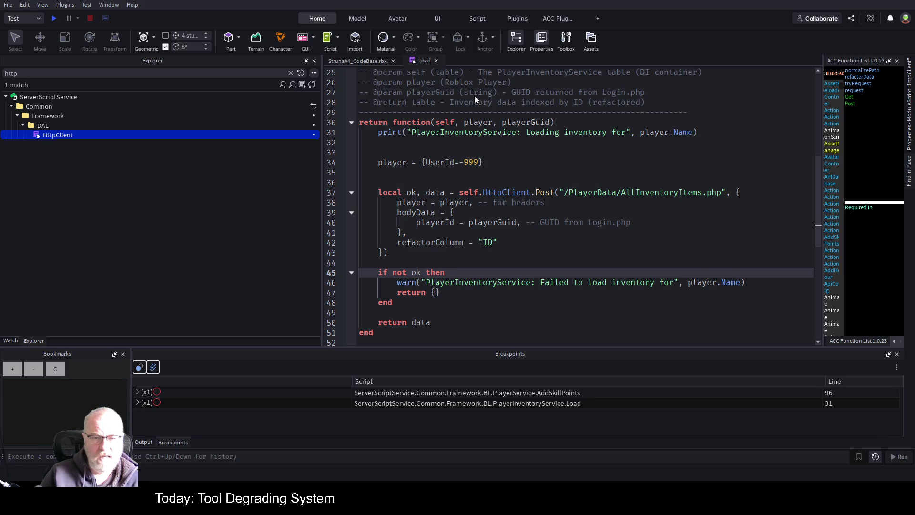
pyautogui.click(291, 74)
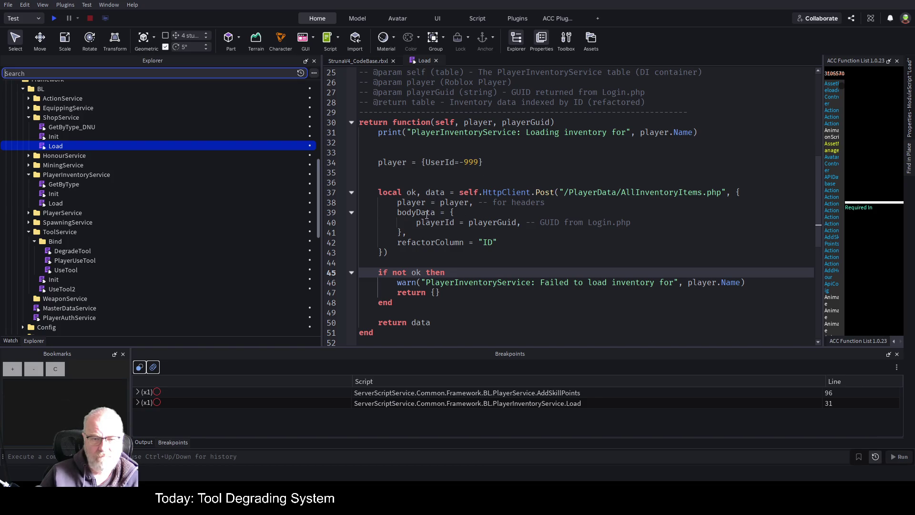
pyautogui.doubleClick(477, 226)
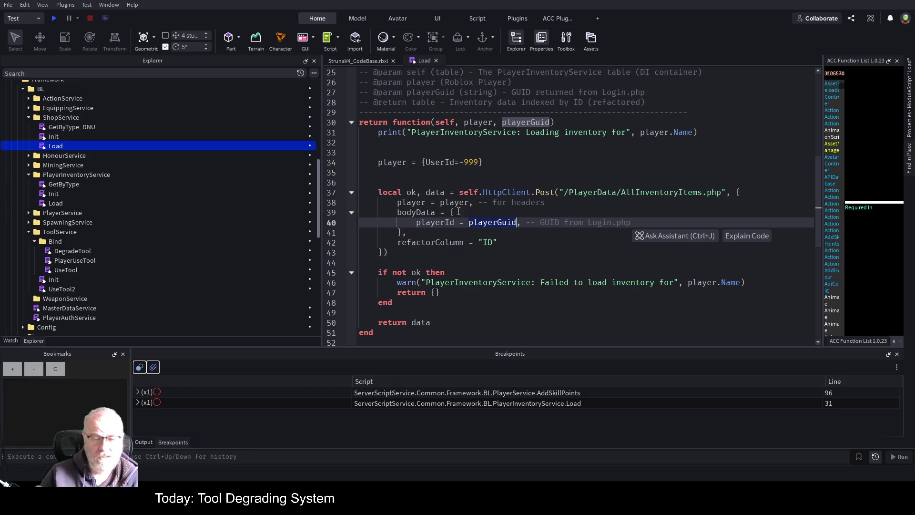
# Replace playerGuid on line 40 with a pasted fixed player GUID
pyautogui.click(483, 226)
pyautogui.doubleClick(482, 226)
pyautogui.write('b124e78a-9c2d-11ee-8ee4-d45d644a8cc5')
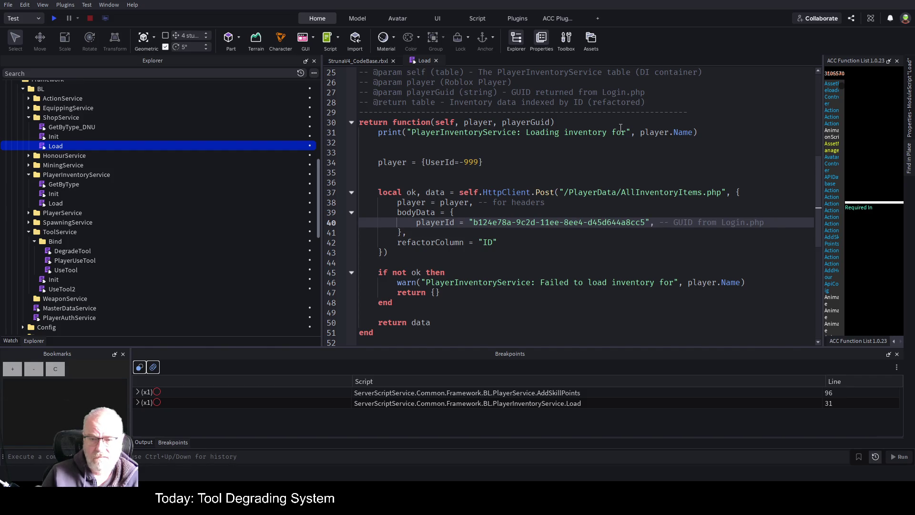
# Remove the player and playerGuid parameters so Load takes only self
pyautogui.press('Up')
pyautogui.press('Up')
pyautogui.press('Up')
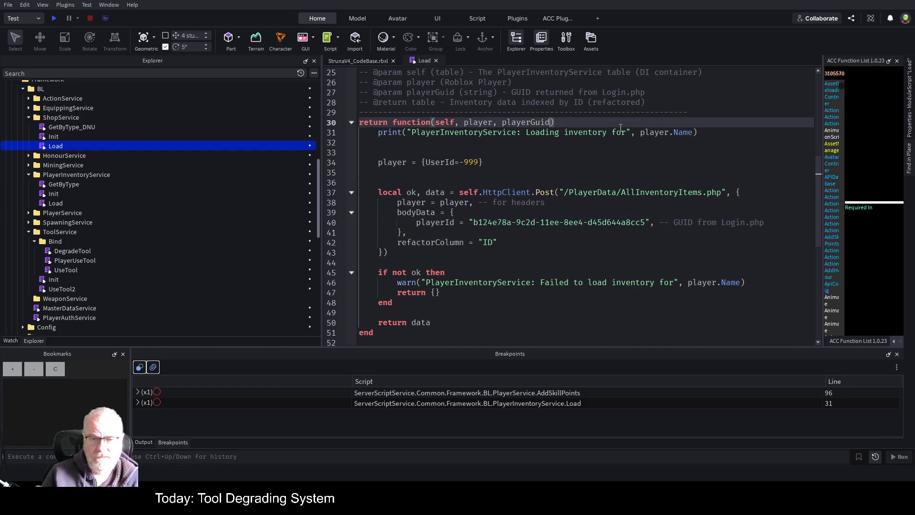
pyautogui.hotkey('shift', 'Left')
pyautogui.hotkey('shift', 'Left')
pyautogui.hotkey('shift', 'Left')
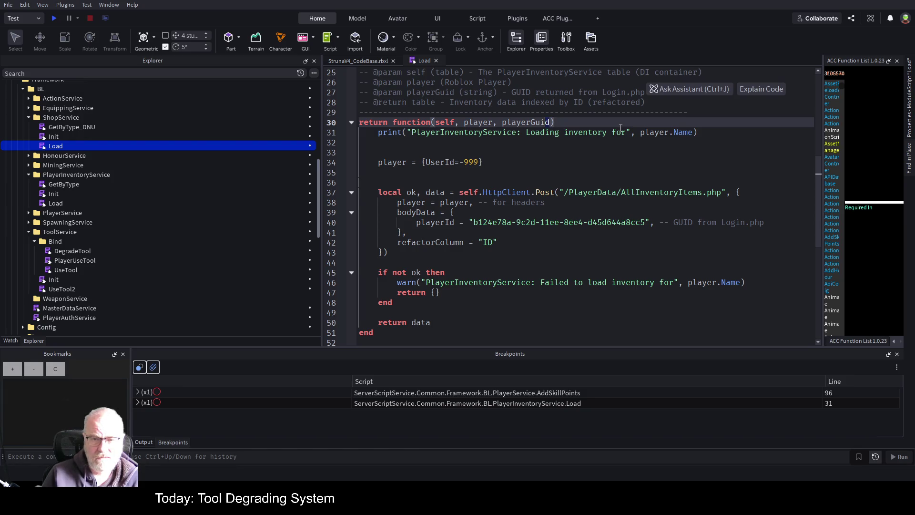
pyautogui.hotkey('shift', 'Left')
pyautogui.hotkey('shift', 'Left')
pyautogui.hotkey('shift', 'Left')
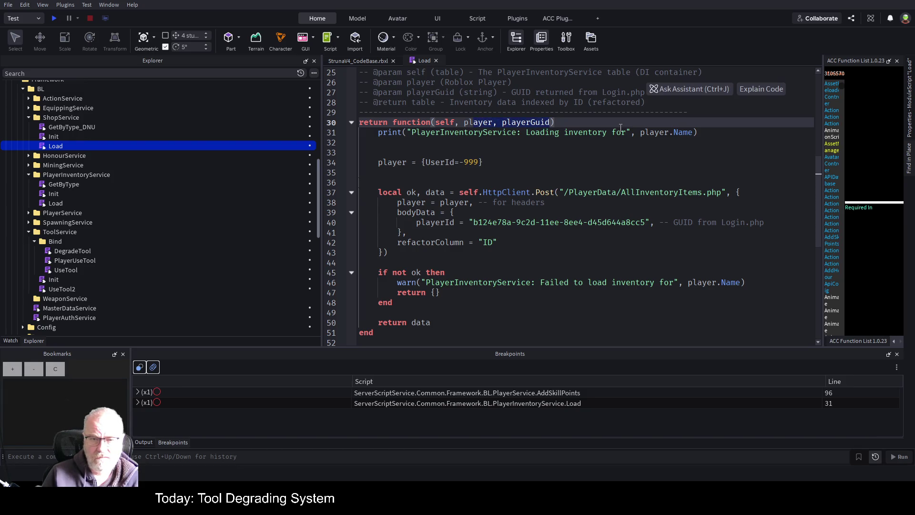
pyautogui.press('BackSpace')
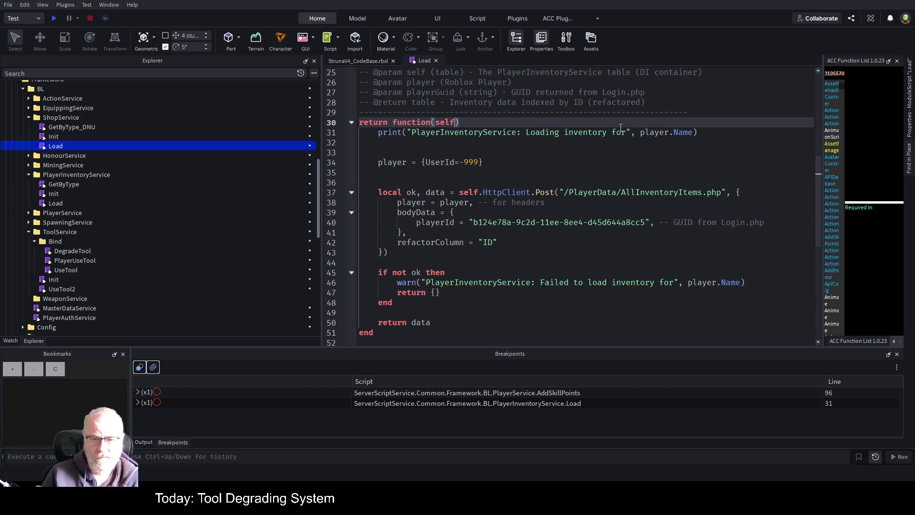
# Change the print message to ShopService and end it right after 'Loading'
pyautogui.hotkey('shift', 'Down')
pyautogui.hotkey('shift', 'Down')
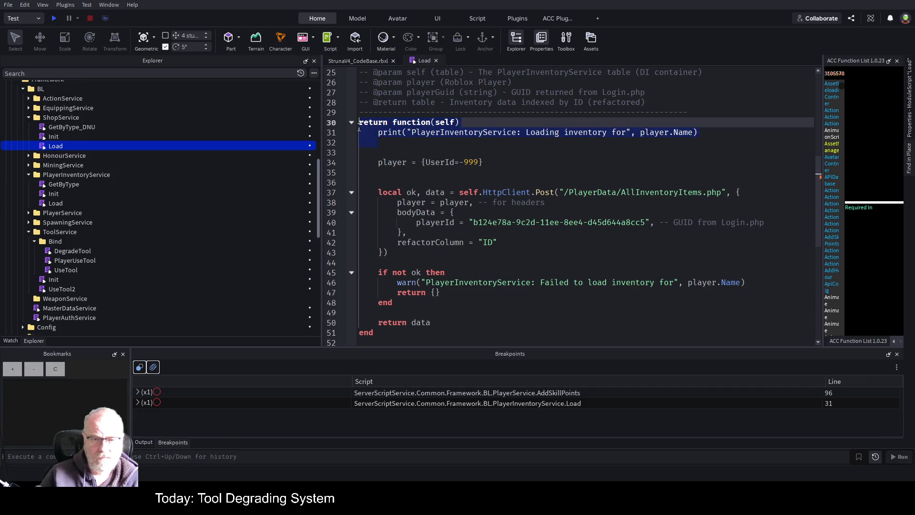
pyautogui.press('Left')
pyautogui.press('Down')
pyautogui.hotkey('shift', 'Right')
pyautogui.hotkey('shift', 'Right')
pyautogui.hotkey('shift', 'Right')
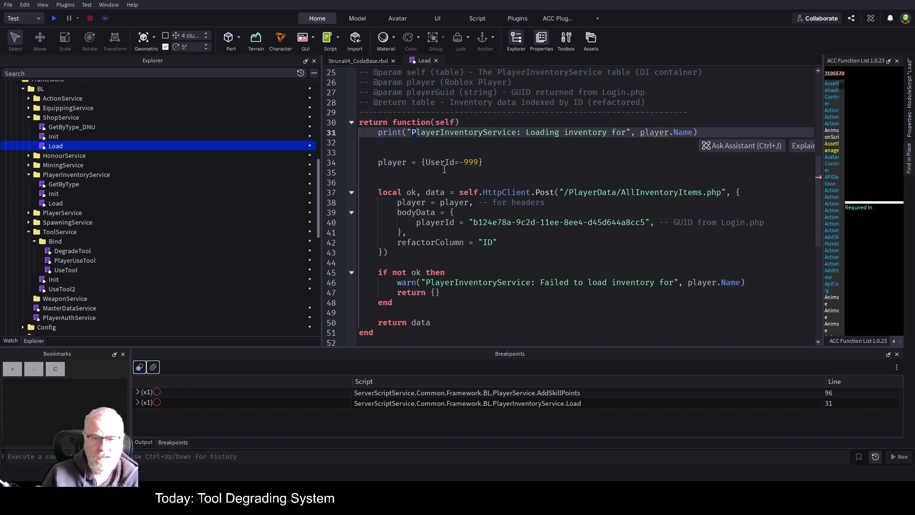
pyautogui.write('Shop')
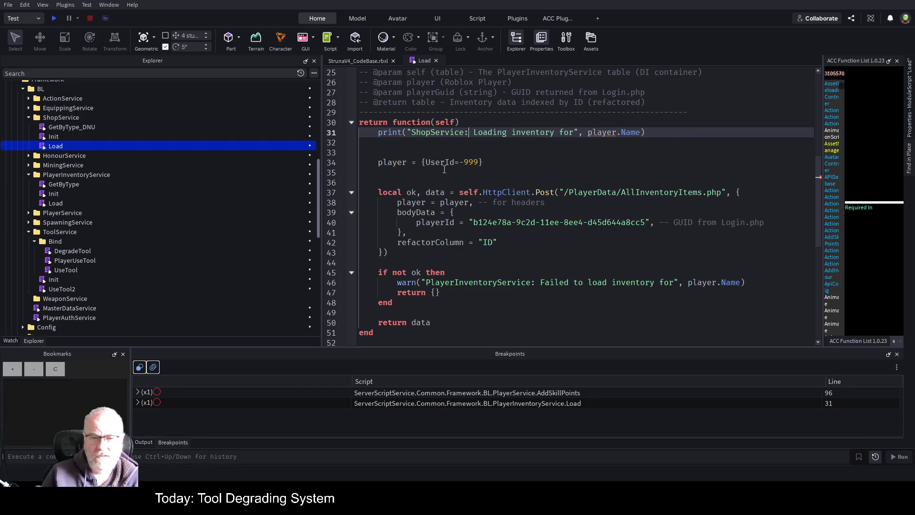
pyautogui.hotkey('ctrl', 'Right')
pyautogui.hotkey('ctrl', 'Right')
pyautogui.hotkey('ctrl', 'Right')
pyautogui.hotkey('shift', 'End')
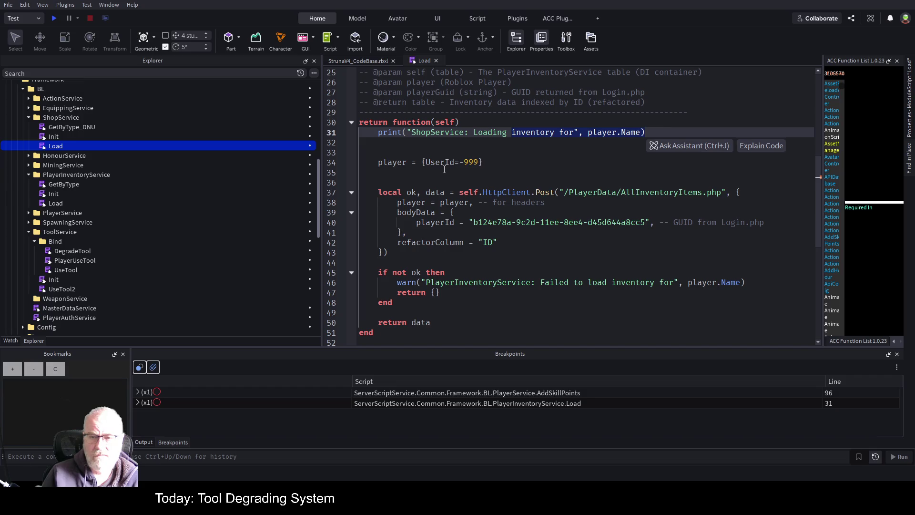
pyautogui.write('"')
pyautogui.press('BackSpace')
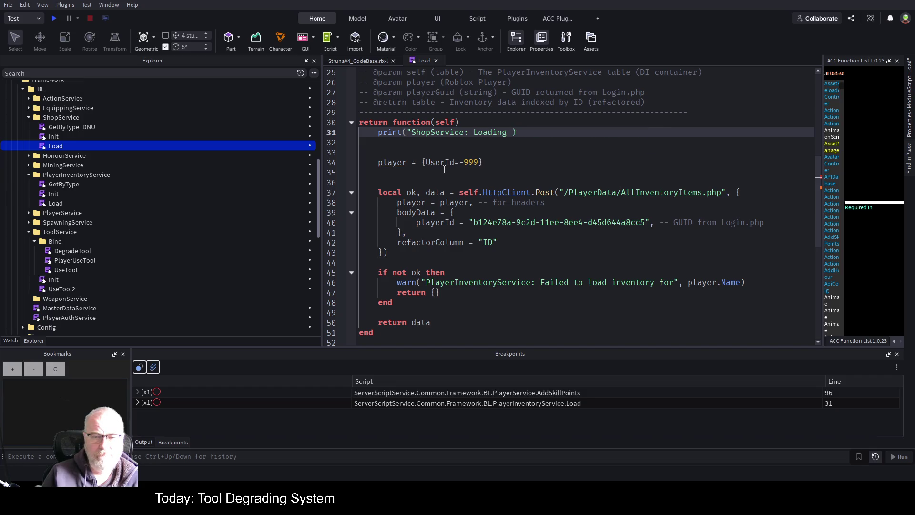
pyautogui.press('BackSpace')
pyautogui.write('"')
# Make the player assignment on line 34 a local variable
pyautogui.press('Up')
pyautogui.press('Down')
pyautogui.press('Down')
pyautogui.press('Down')
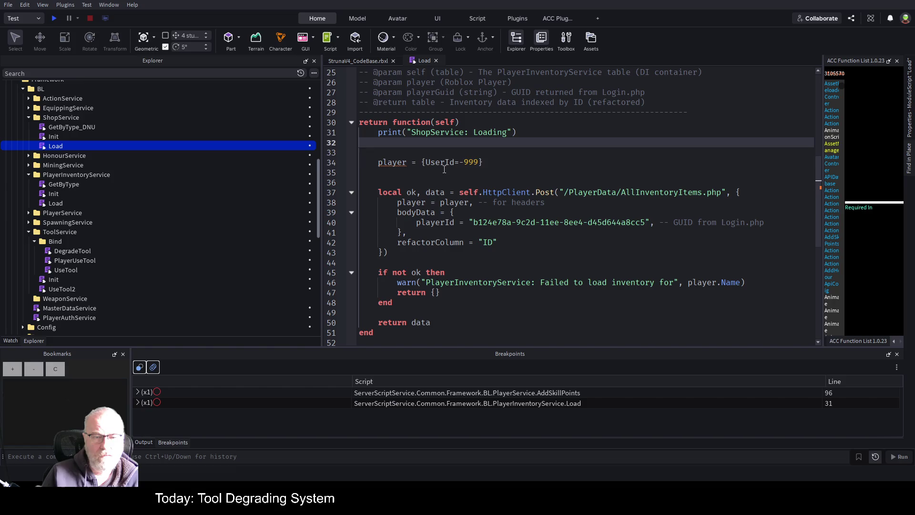
pyautogui.press('Home')
pyautogui.write('local')
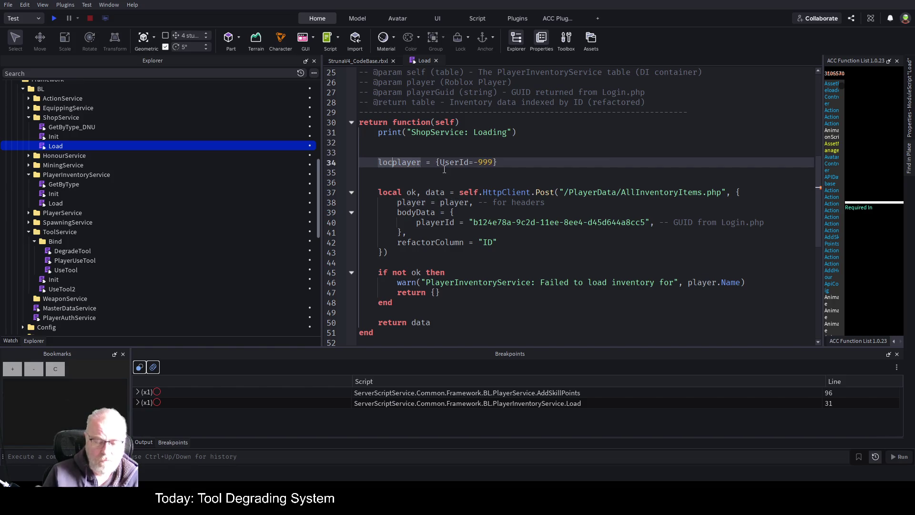
# Change the warn message to 'ShopService: Failed to load' and save the place
pyautogui.click(445, 169)
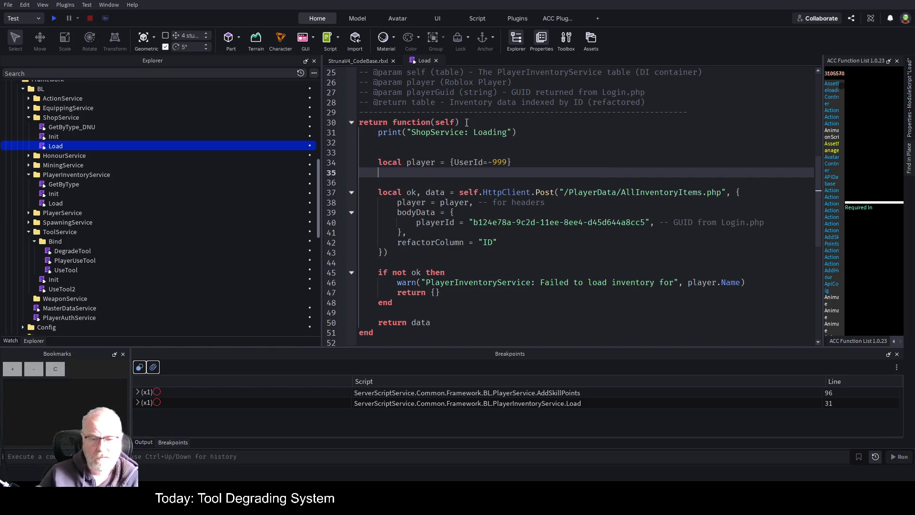
pyautogui.click(556, 184)
pyautogui.scroll(-1, 467, 213)
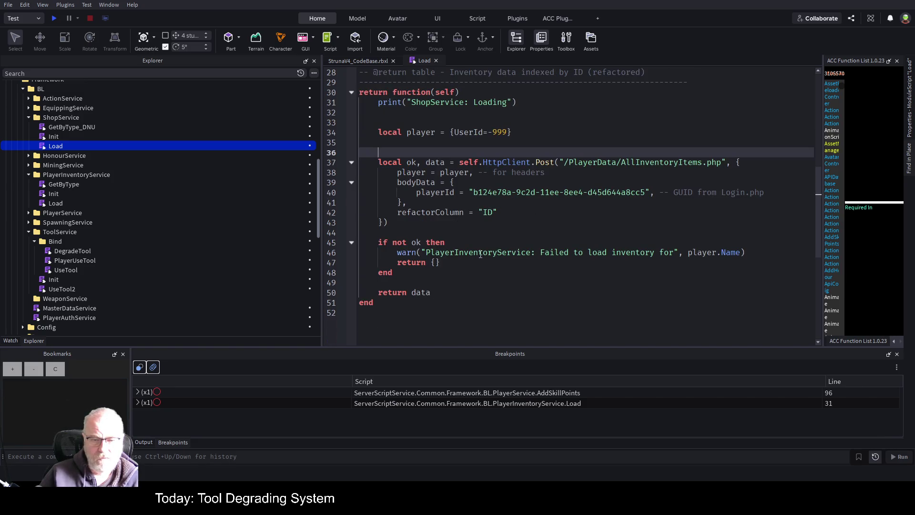
pyautogui.moveTo(497, 254); pyautogui.dragTo(426, 255)
pyautogui.press('BackSpace')
pyautogui.write('Shop')
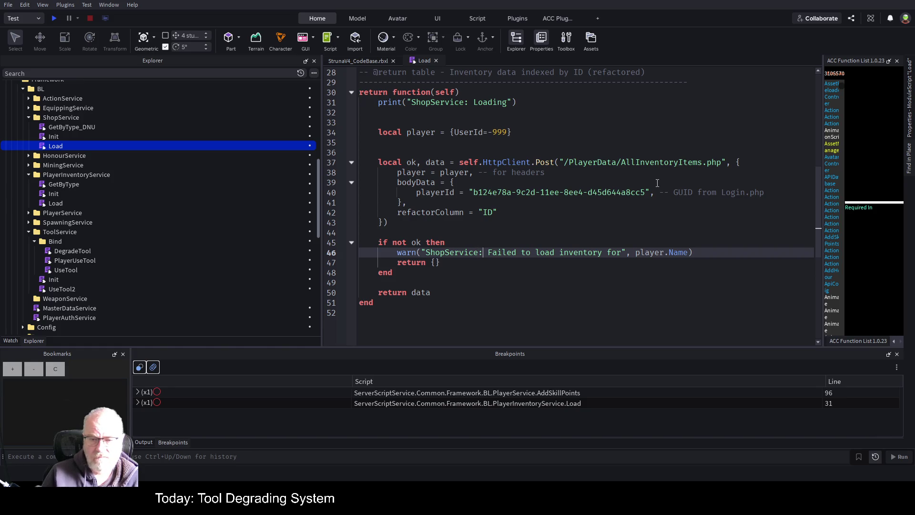
pyautogui.hotkey('ctrl', 'shift', 'Left')
pyautogui.hotkey('ctrl', 'shift', 'Left')
pyautogui.hotkey('ctrl', 'shift', 'Left')
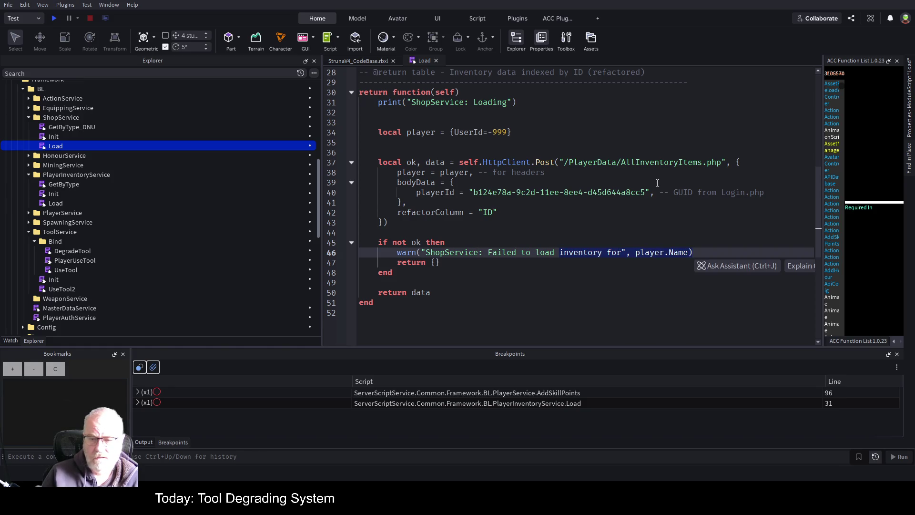
pyautogui.press('BackSpace')
pyautogui.write('"')
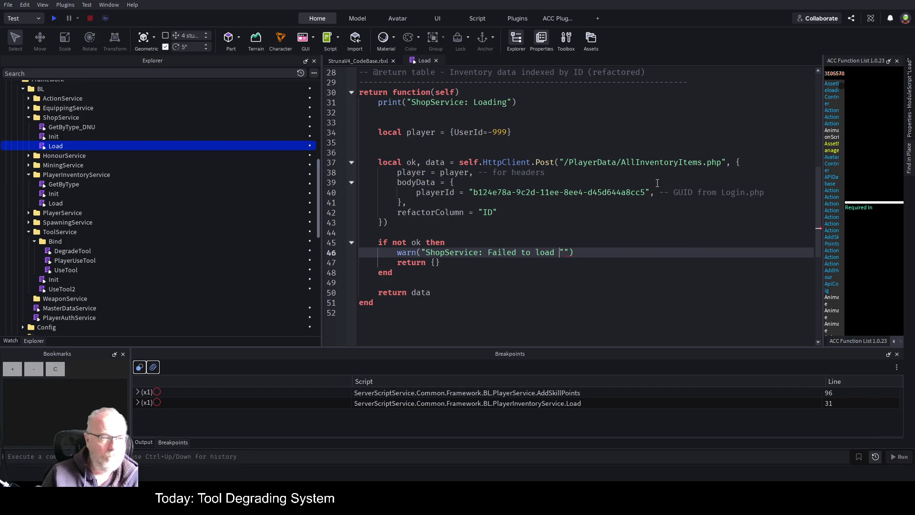
pyautogui.press('Delete')
pyautogui.press('BackSpace')
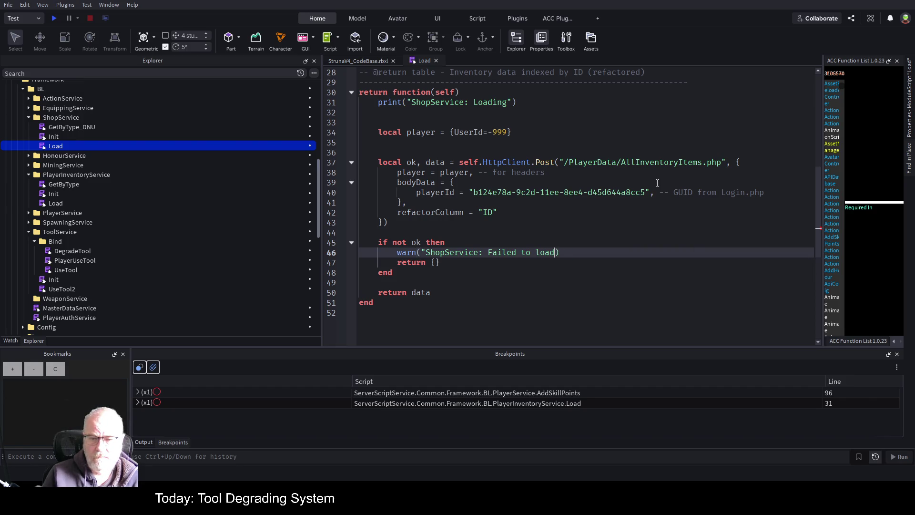
pyautogui.write('"')
pyautogui.press('Up')
pyautogui.hotkey('ctrl', 's')
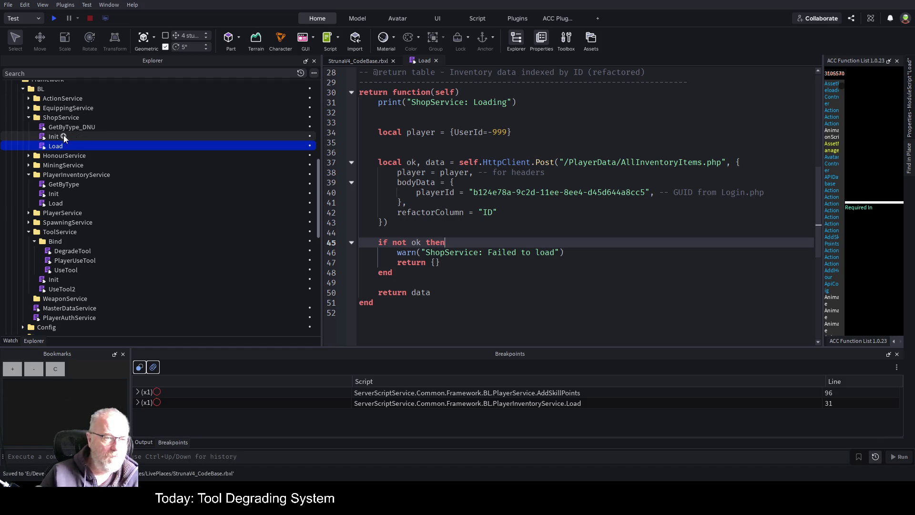
# Open ShopService's Init script, then reopen its Load script
pyautogui.doubleClick(53, 137)
pyautogui.click(627, 203)
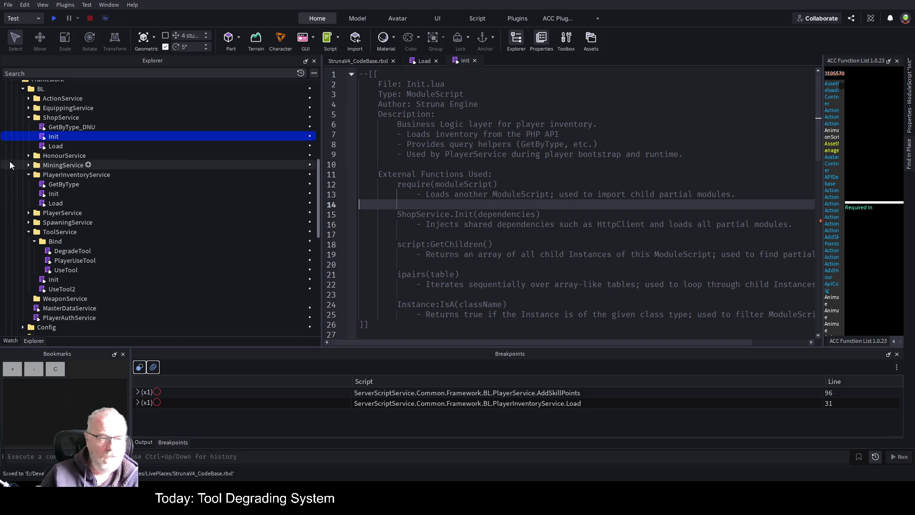
pyautogui.doubleClick(47, 145)
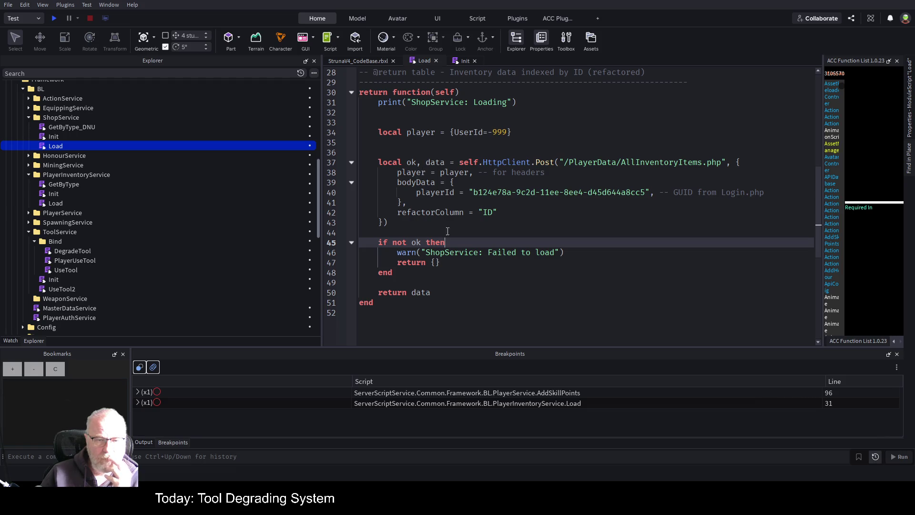
pyautogui.click(424, 292)
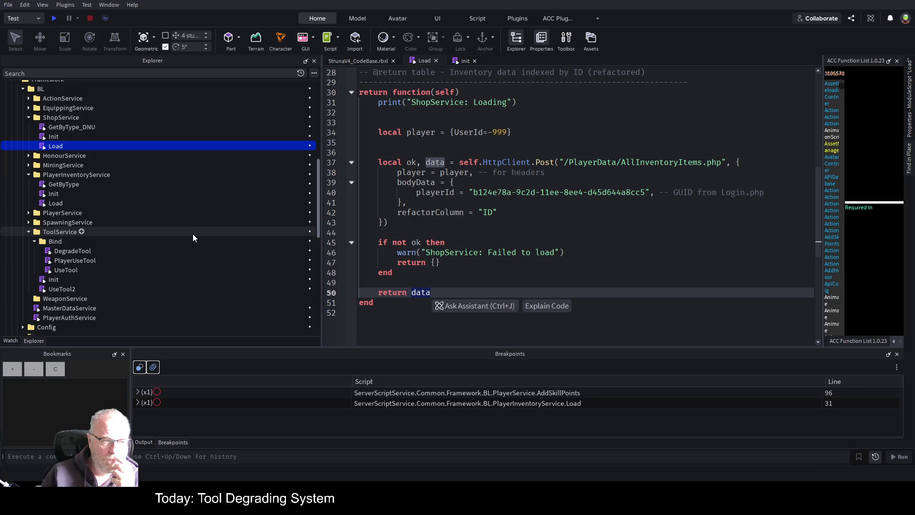
# Set a breakpoint on line 50 (return data) and start a playtest
pyautogui.scroll(-2, 192, 237)
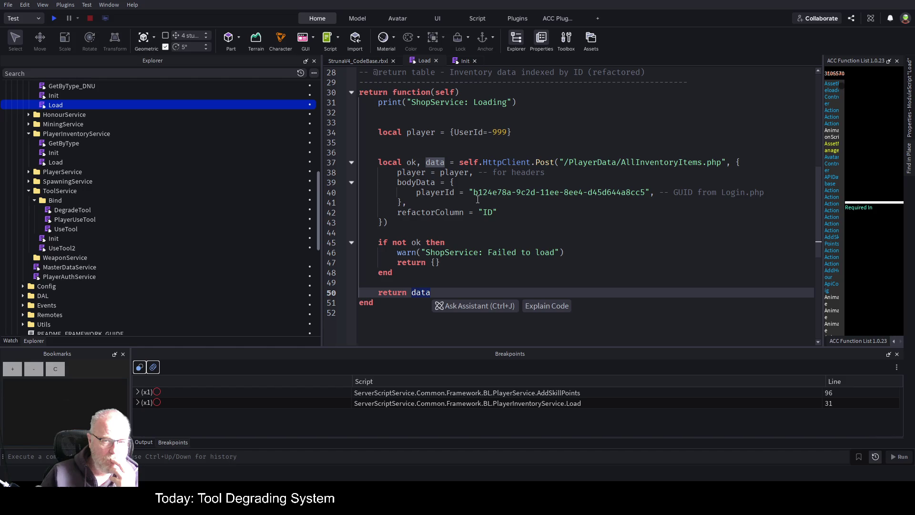
pyautogui.scroll(3, 175, 237)
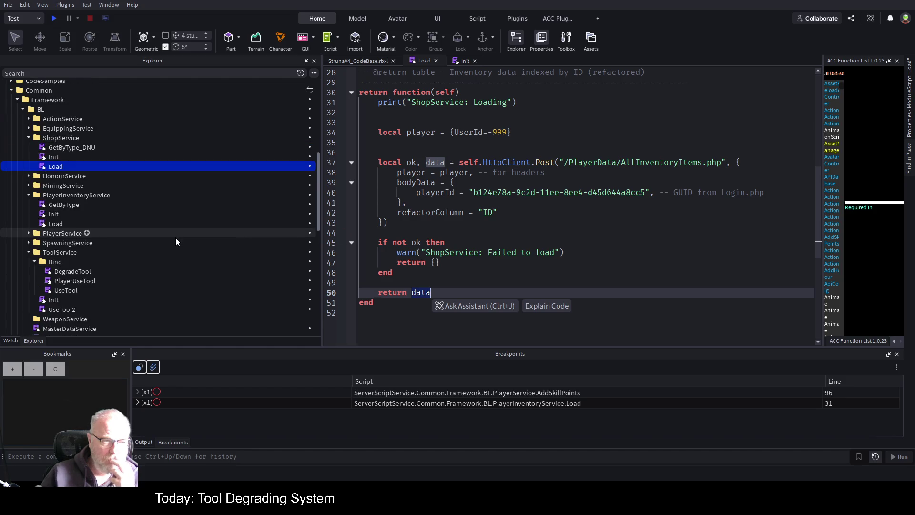
pyautogui.click(340, 292)
pyautogui.click(56, 18)
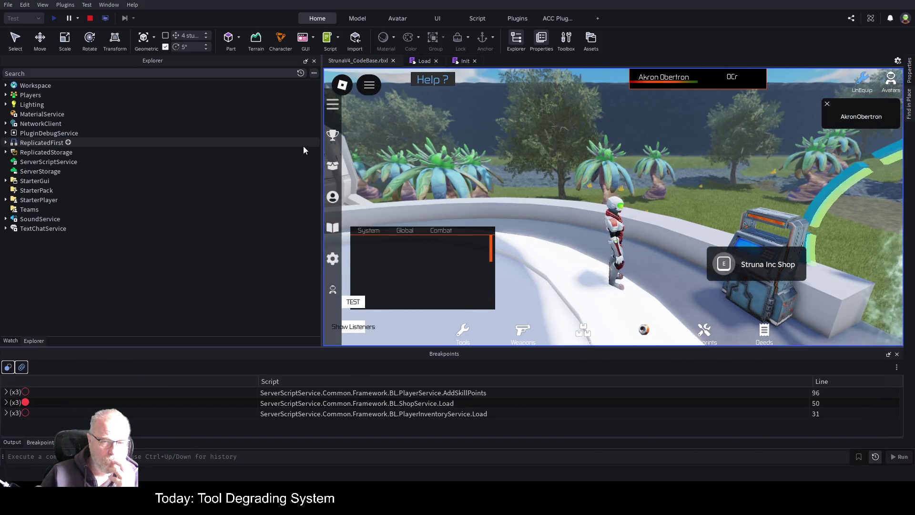
# Read the playtest's startup Output log, clear it, and return to the Load script
pyautogui.moveTo(321, 158); pyautogui.dragTo(86, 181)
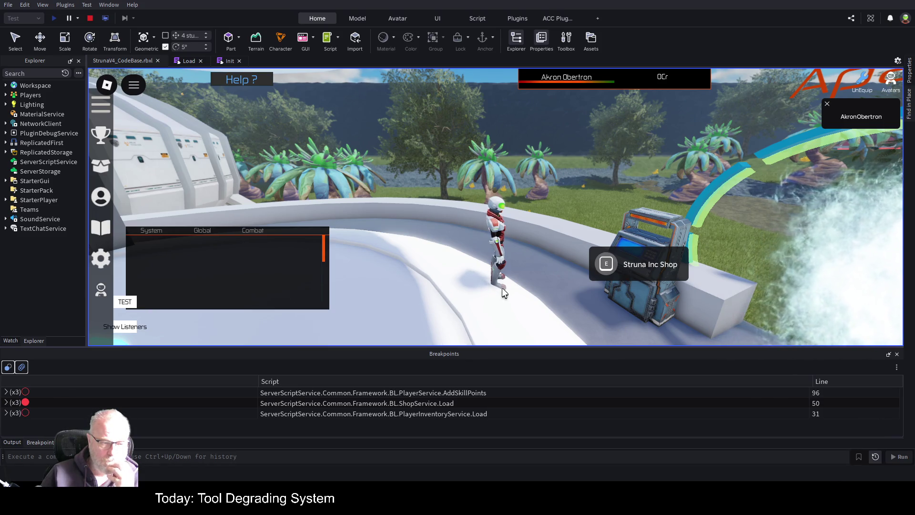
pyautogui.click(12, 442)
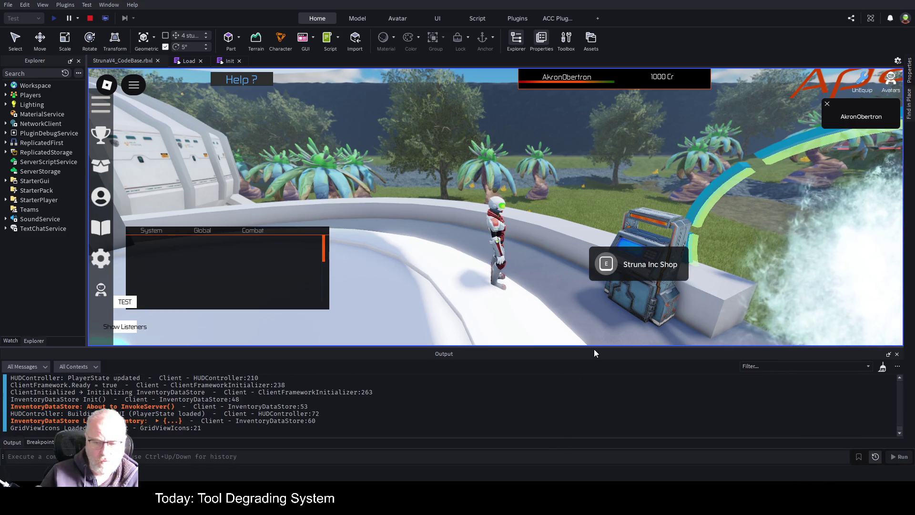
pyautogui.moveTo(600, 351); pyautogui.dragTo(595, 176)
pyautogui.scroll(15, 524, 277)
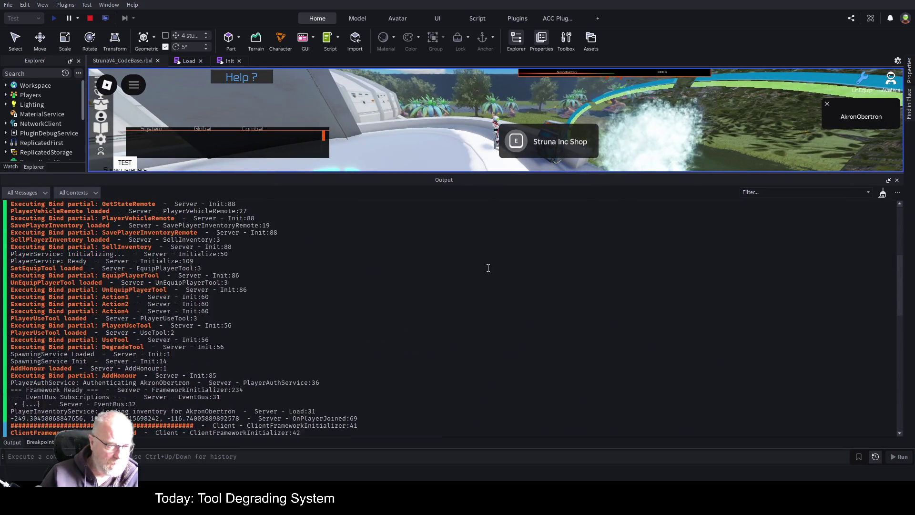
pyautogui.scroll(-9, 429, 267)
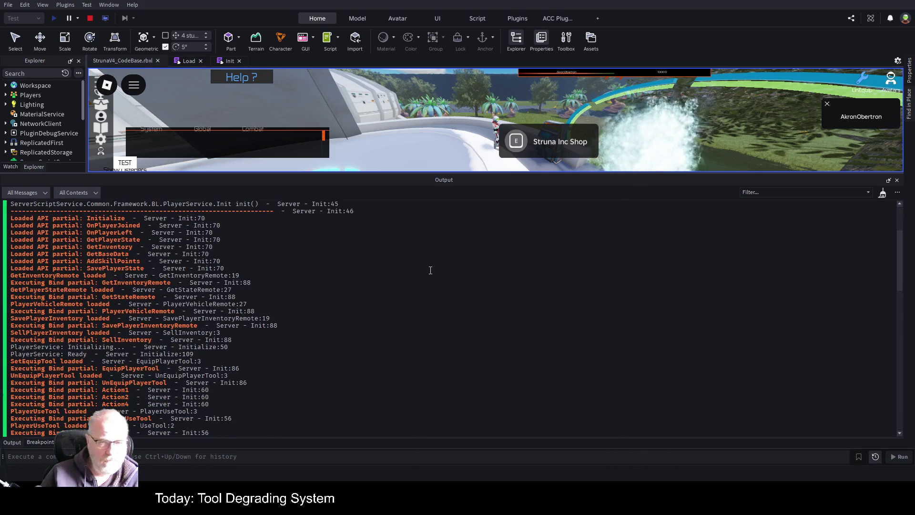
pyautogui.scroll(-20, 450, 284)
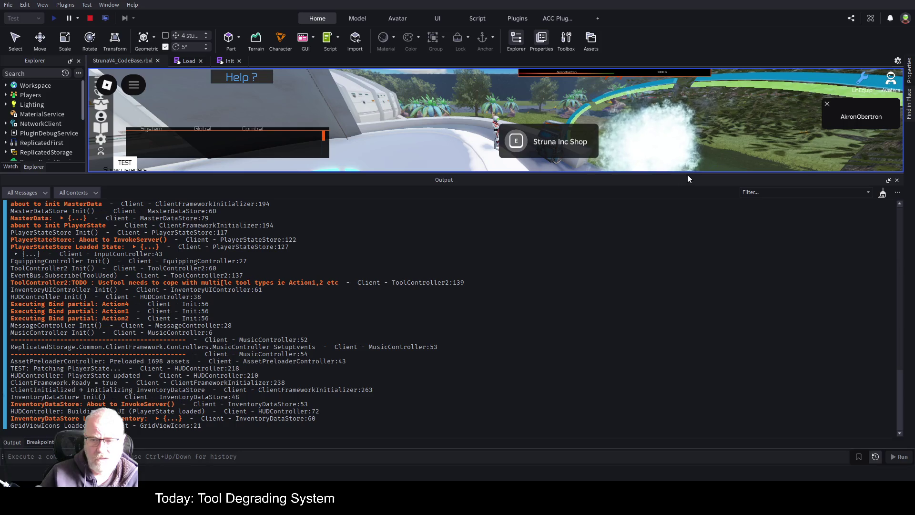
pyautogui.moveTo(689, 173); pyautogui.dragTo(686, 332)
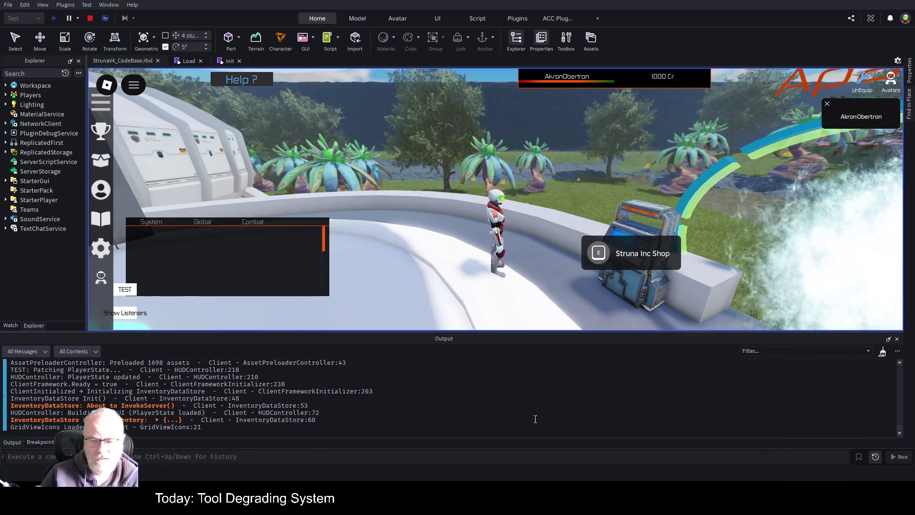
pyautogui.hotkey('ctrl', 'k')
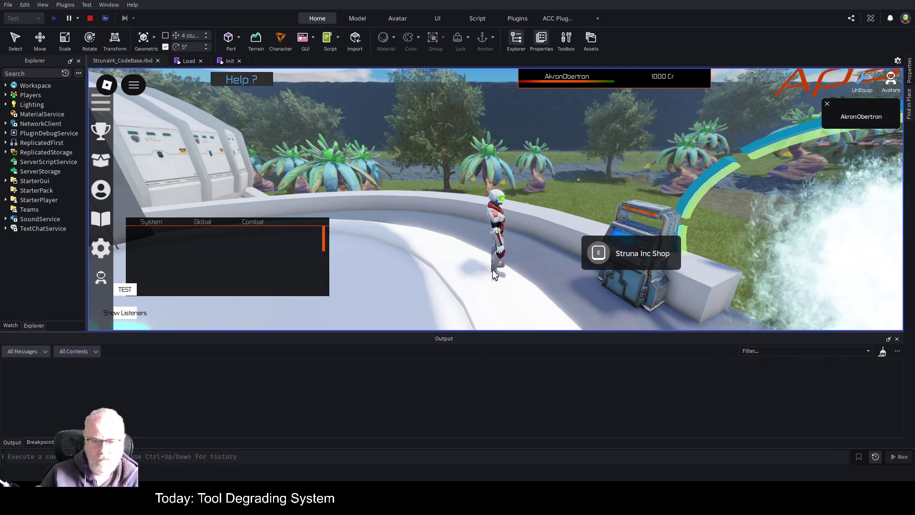
pyautogui.press('w')
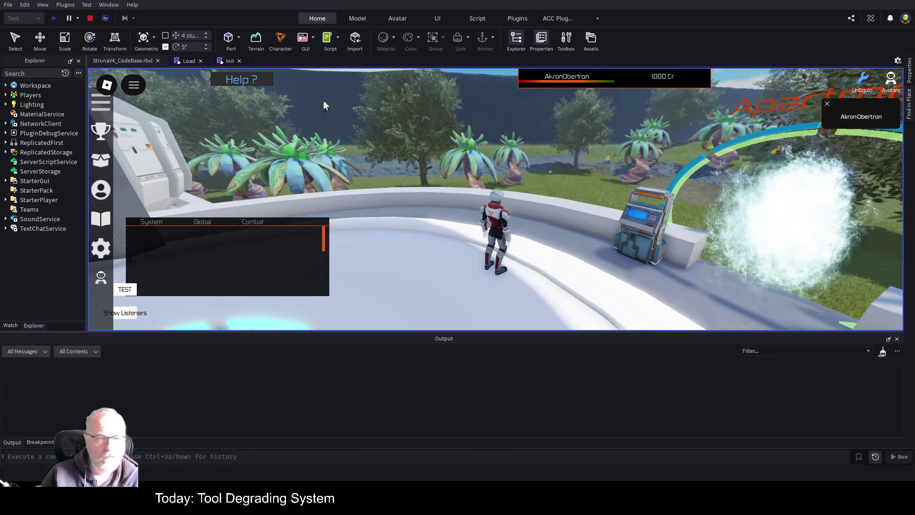
pyautogui.click(184, 61)
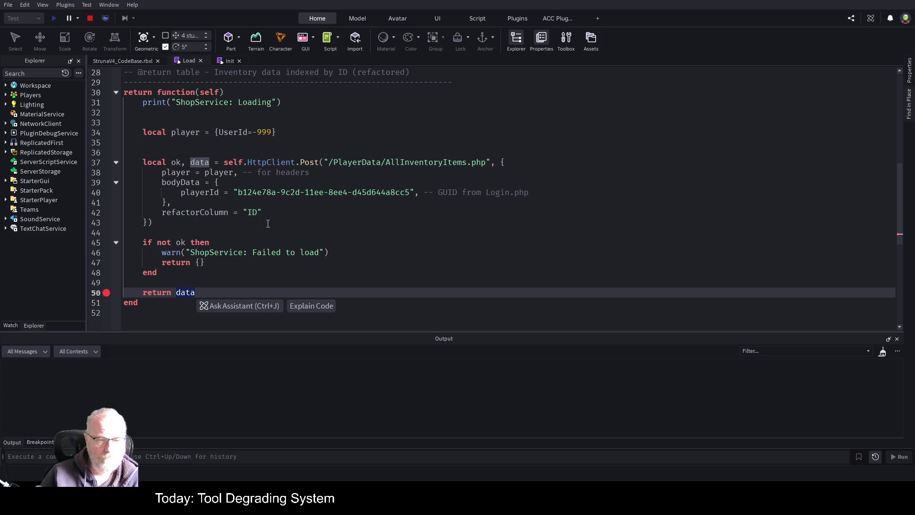
# Breakpoint line 45's 'if not ok' check, then stop and restart the playtest
pyautogui.click(107, 243)
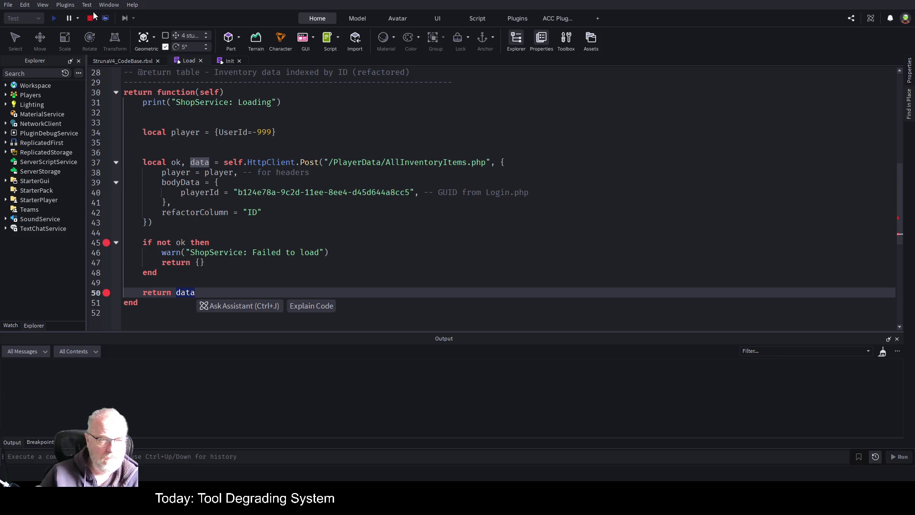
pyautogui.click(90, 19)
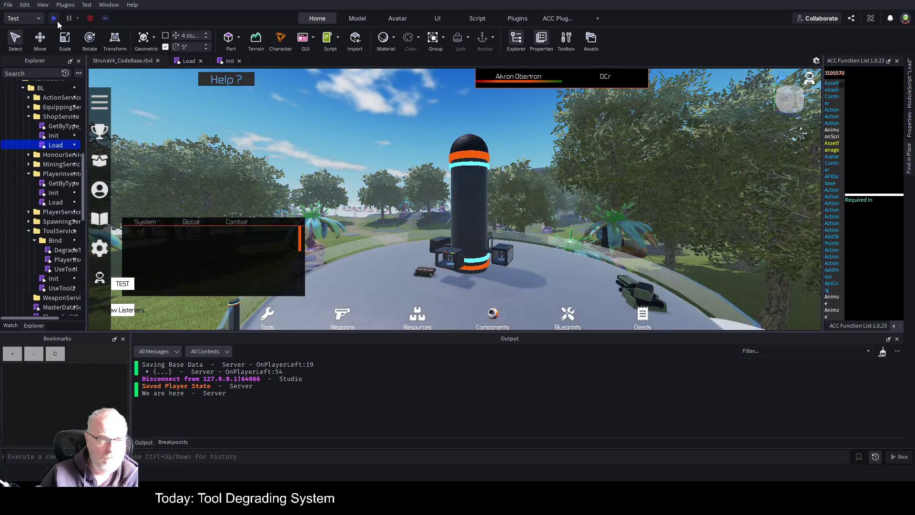
pyautogui.click(57, 20)
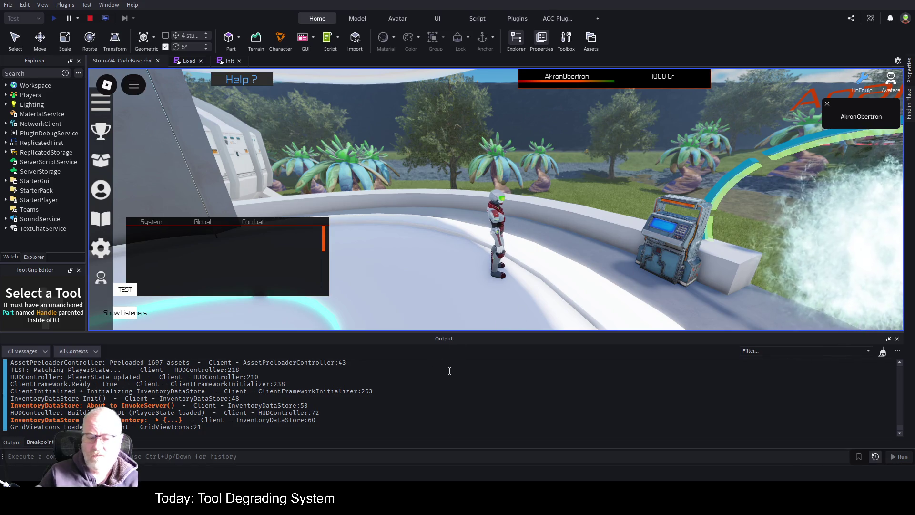
# Clear the Output, then walk the avatar to the shop terminal beside the glowing portal
pyautogui.hotkey('ctrl', 'k')
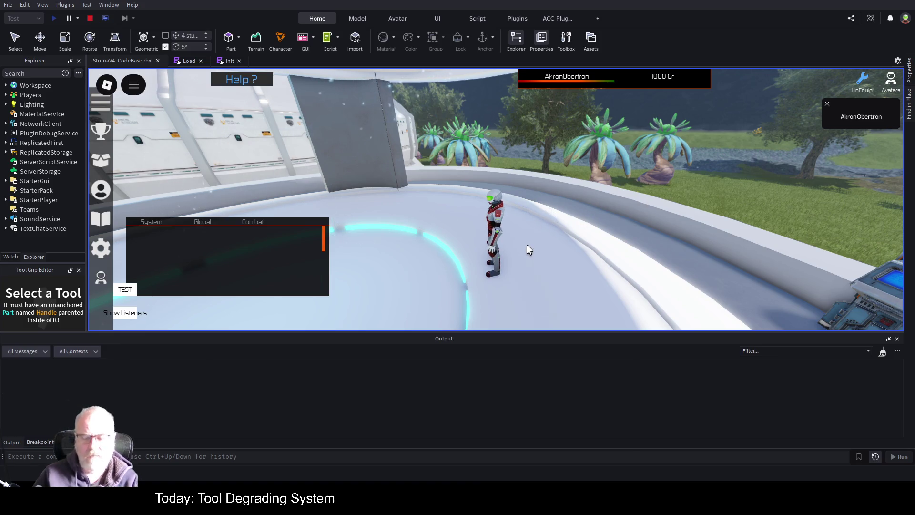
pyautogui.moveTo(527, 244); pyautogui.dragTo(547, 236)
pyautogui.press('w')
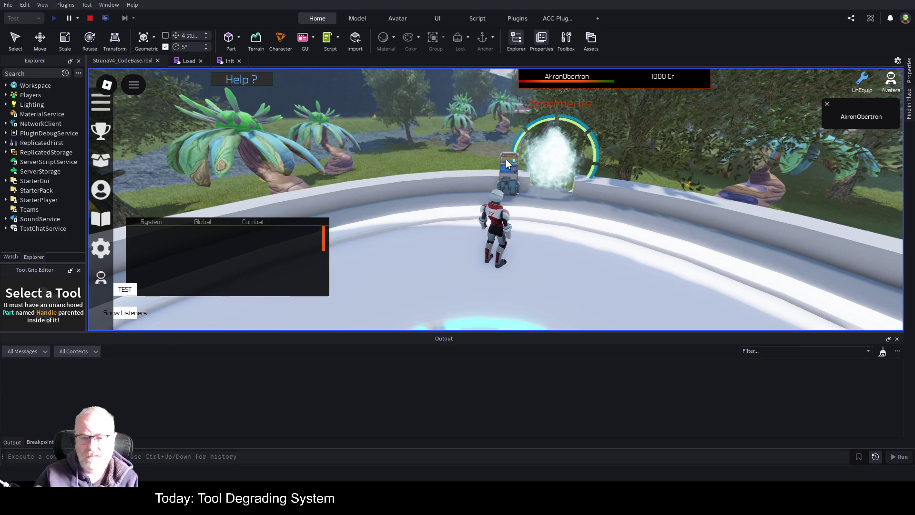
pyautogui.scroll(5, 527, 236)
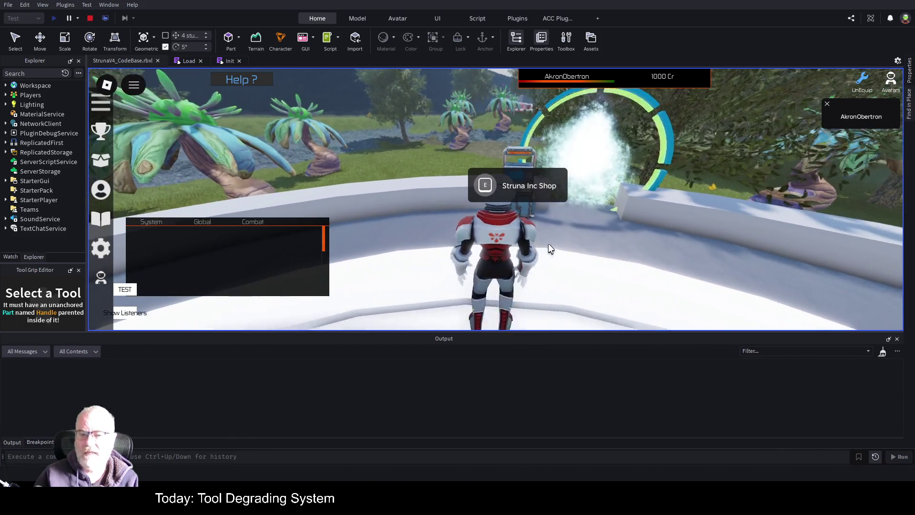
pyautogui.scroll(-3, 548, 248)
pyautogui.press('s')
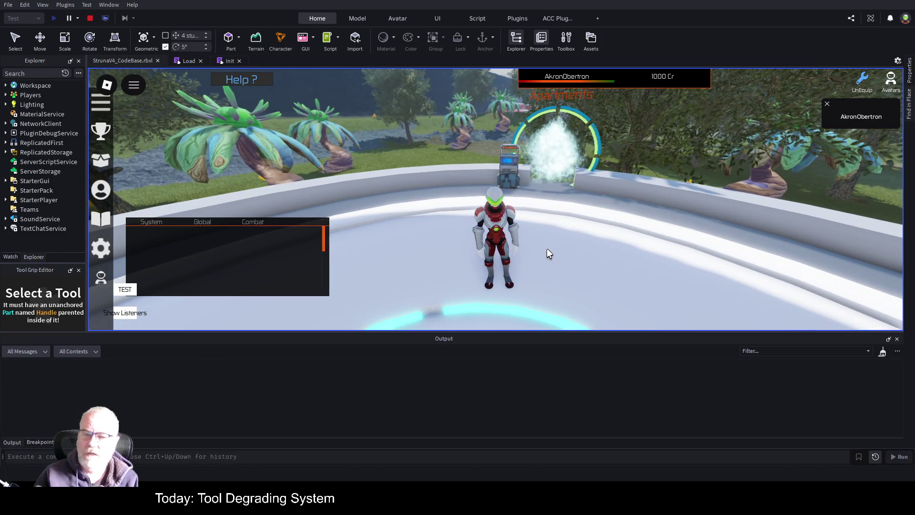
pyautogui.scroll(2, 542, 253)
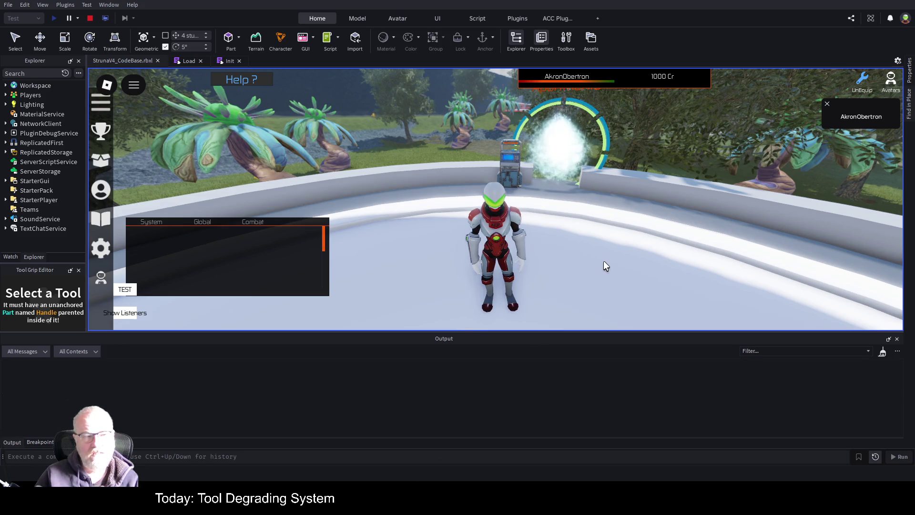
pyautogui.press('w')
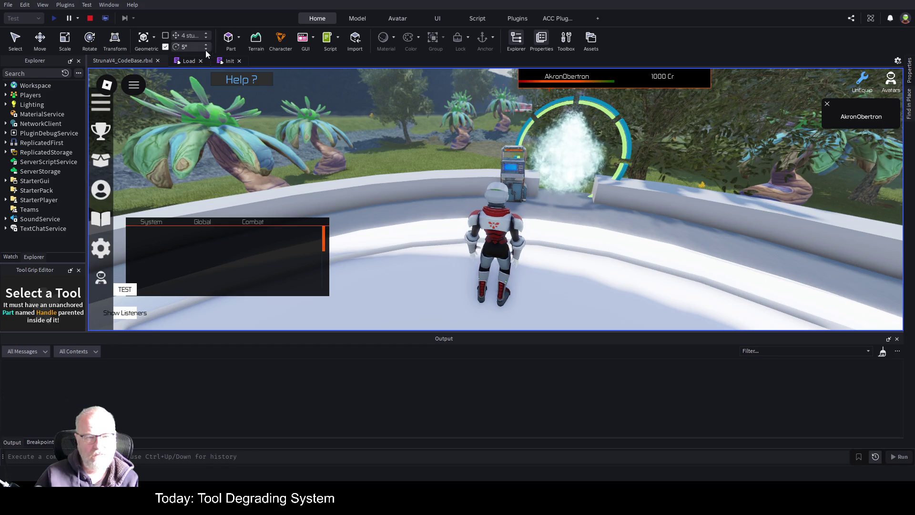
# Stop the playtest from the Load script and widen the Explorer panel
pyautogui.click(185, 62)
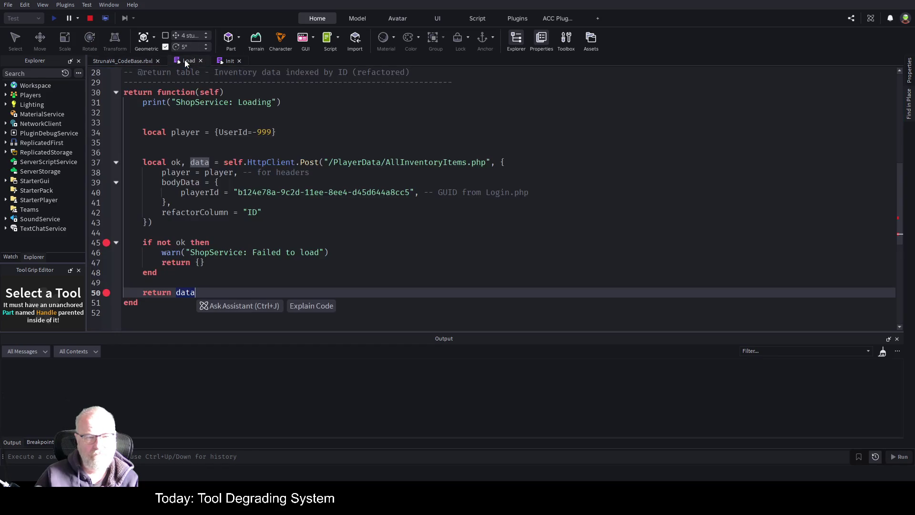
pyautogui.click(339, 229)
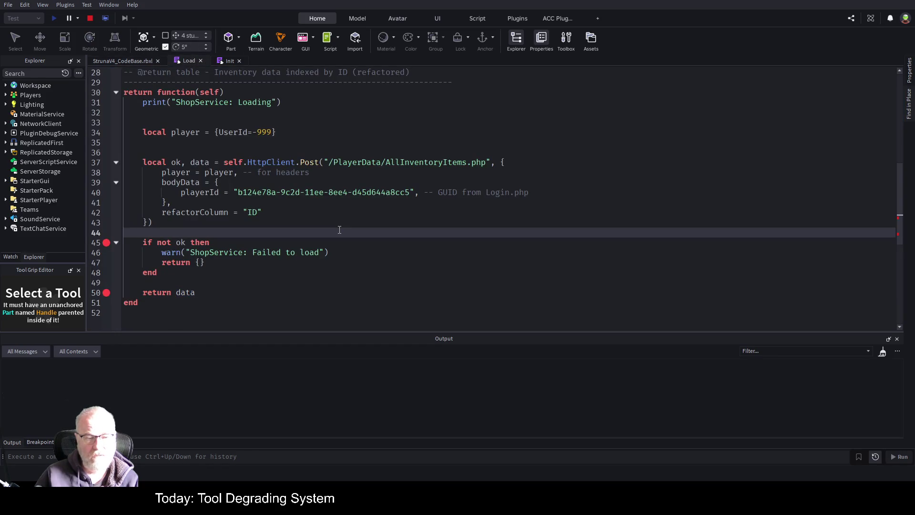
pyautogui.click(90, 19)
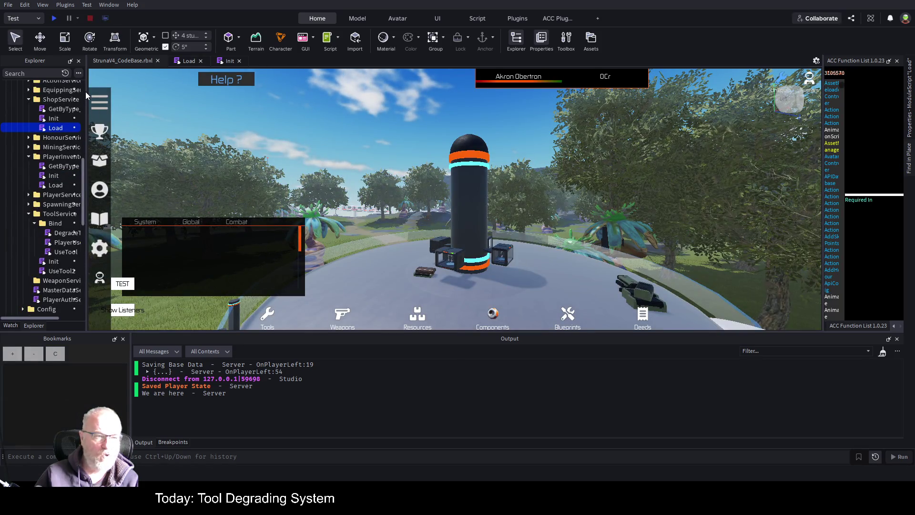
pyautogui.moveTo(86, 91); pyautogui.dragTo(355, 93)
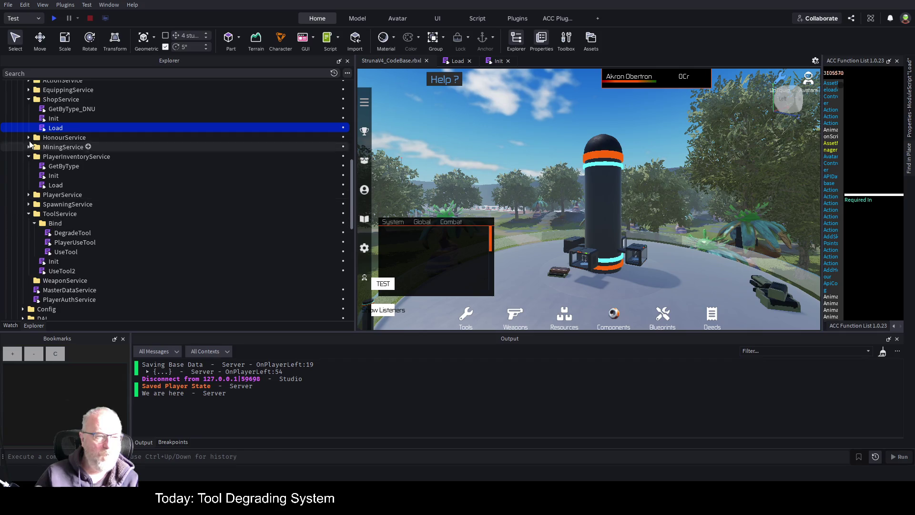
# Insert a Folder named Bind under ShopService and move the Load script into it
pyautogui.click(56, 224)
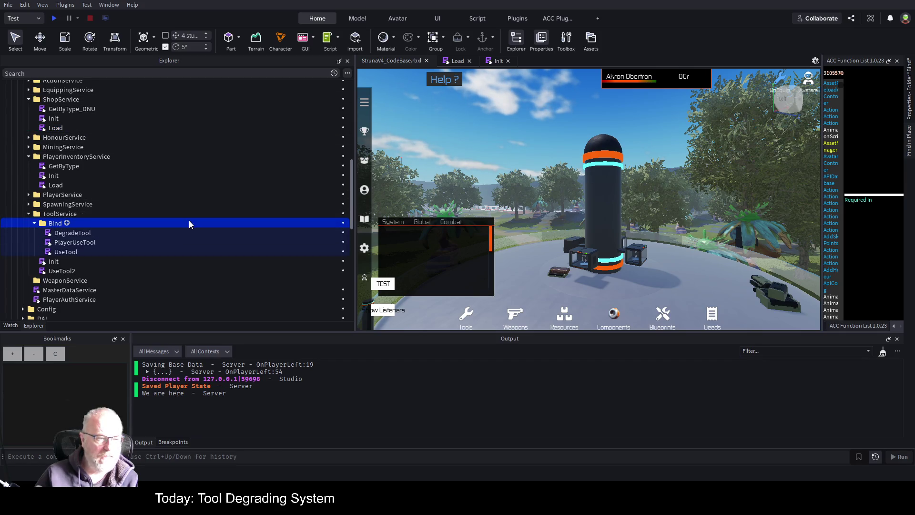
pyautogui.click(68, 100)
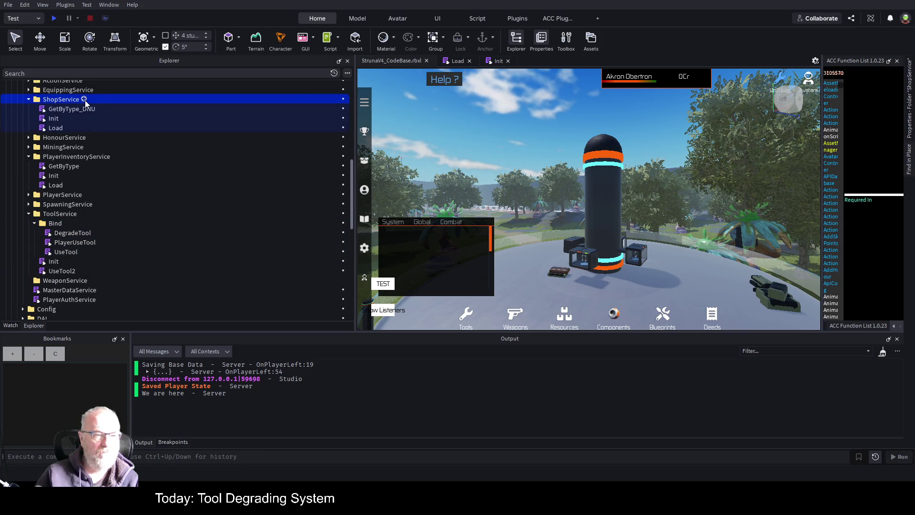
pyautogui.click(84, 99)
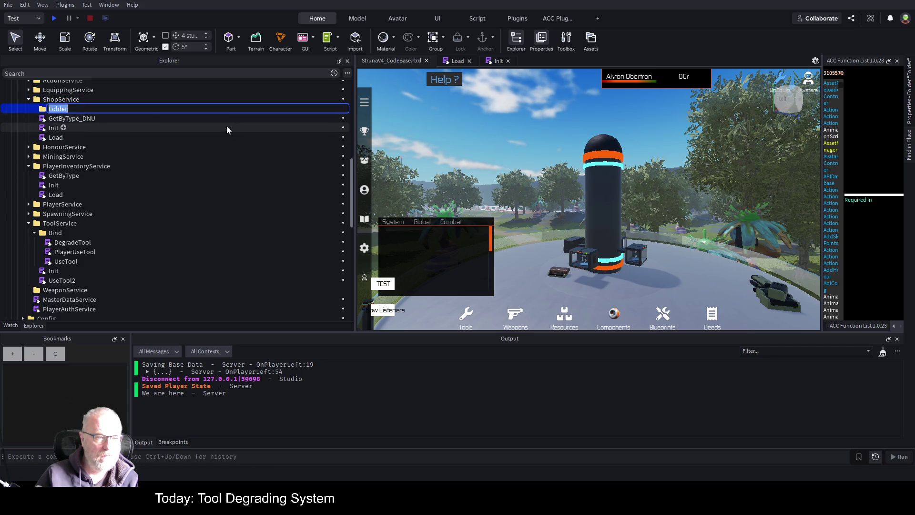
pyautogui.write('Bind')
pyautogui.press('Return')
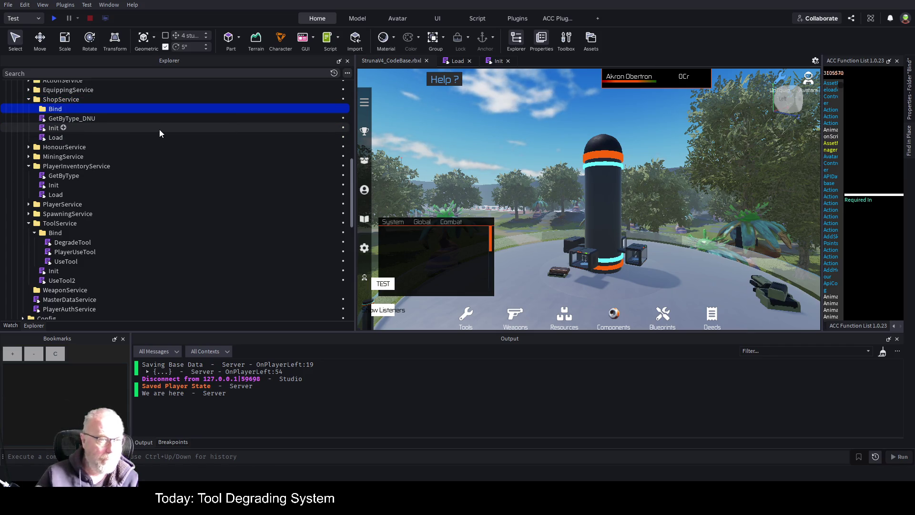
pyautogui.moveTo(54, 138)
pyautogui.mouseDown()
pyautogui.moveTo(55, 90)
pyautogui.moveTo(56, 109)
pyautogui.mouseUp()
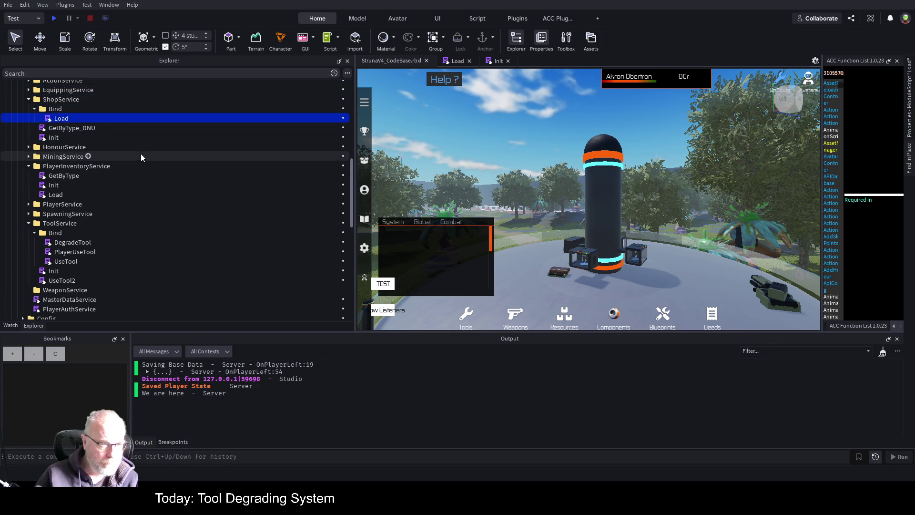
# Open ShopService's Init script, then open ToolService's Init script beside it
pyautogui.doubleClick(53, 138)
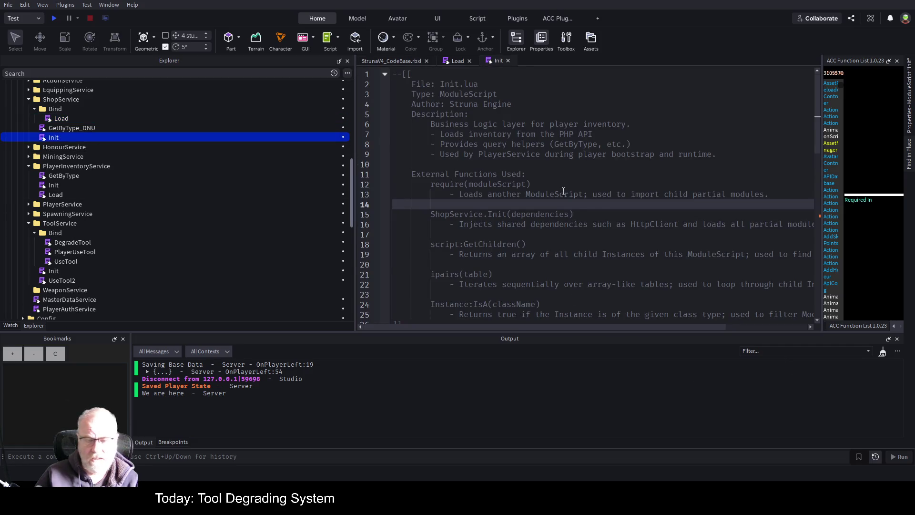
pyautogui.scroll(-9, 562, 188)
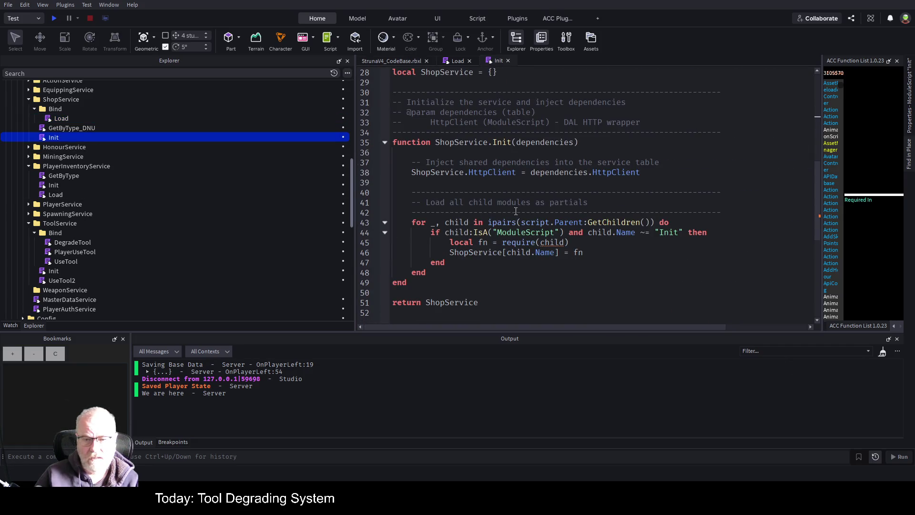
pyautogui.scroll(-4, 536, 138)
pyautogui.scroll(4, 590, 198)
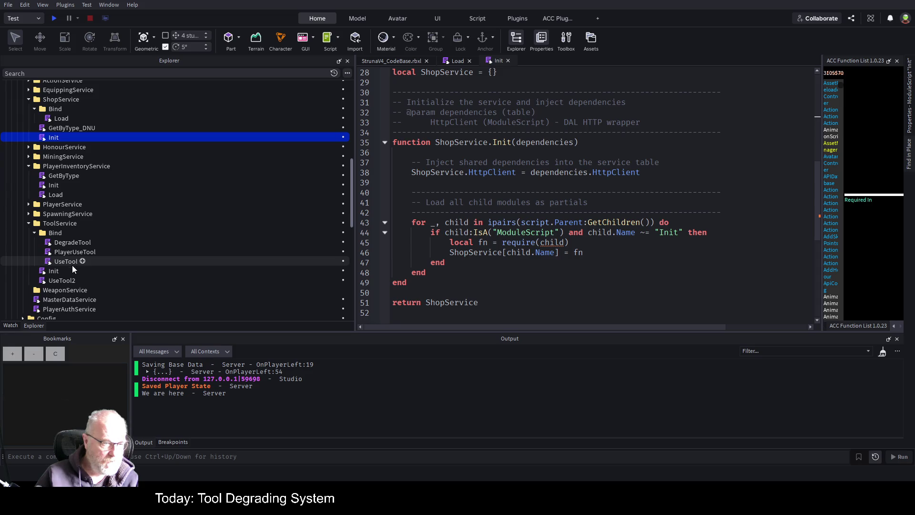
pyautogui.click(54, 271)
pyautogui.doubleClick(53, 270)
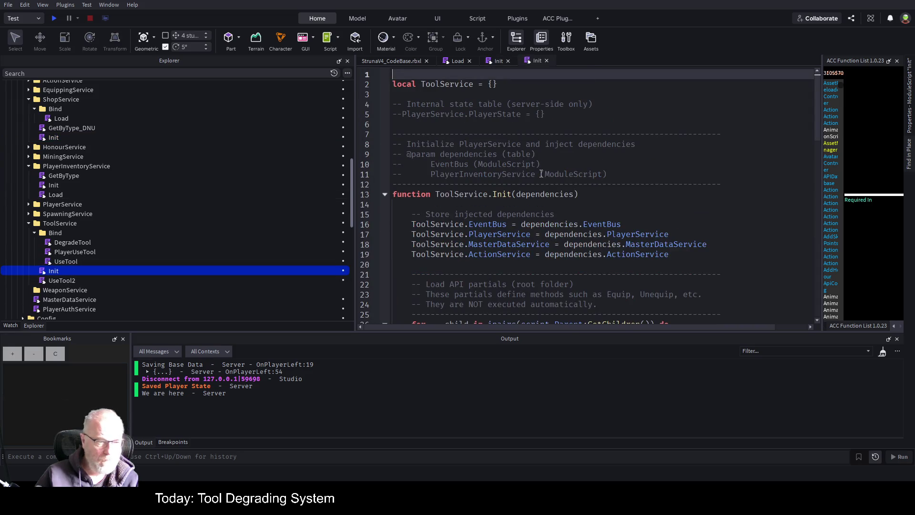
pyautogui.scroll(-8, 596, 210)
pyautogui.scroll(2, 596, 210)
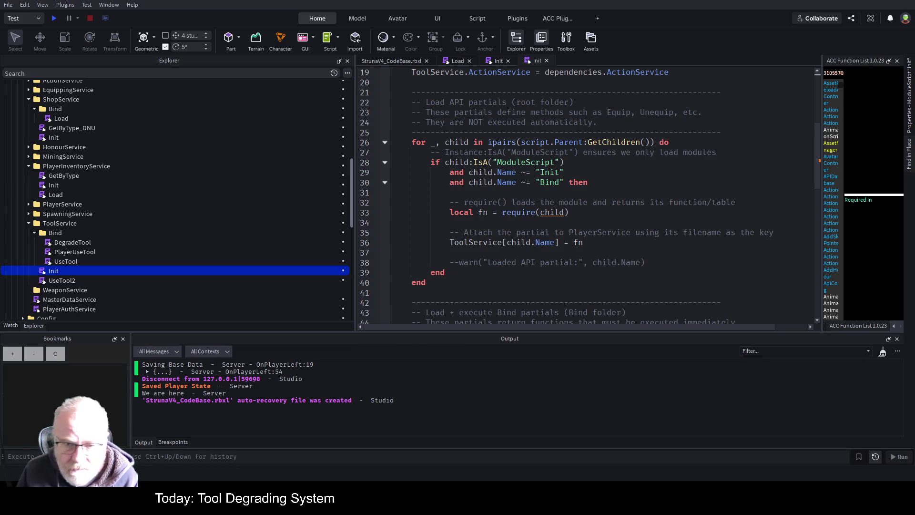
pyautogui.click(591, 223)
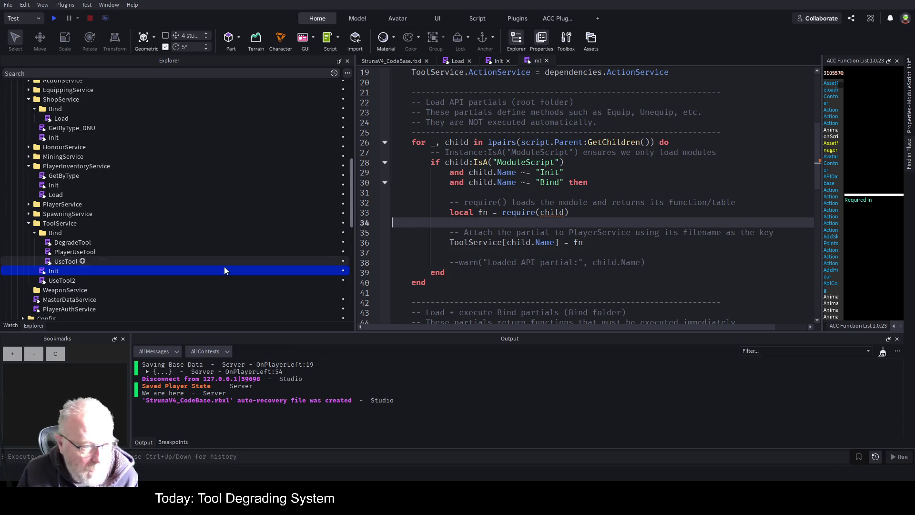
# Select ToolService Init's Bind-loading block, lines 42–63, and copy it
pyautogui.moveTo(67, 271)
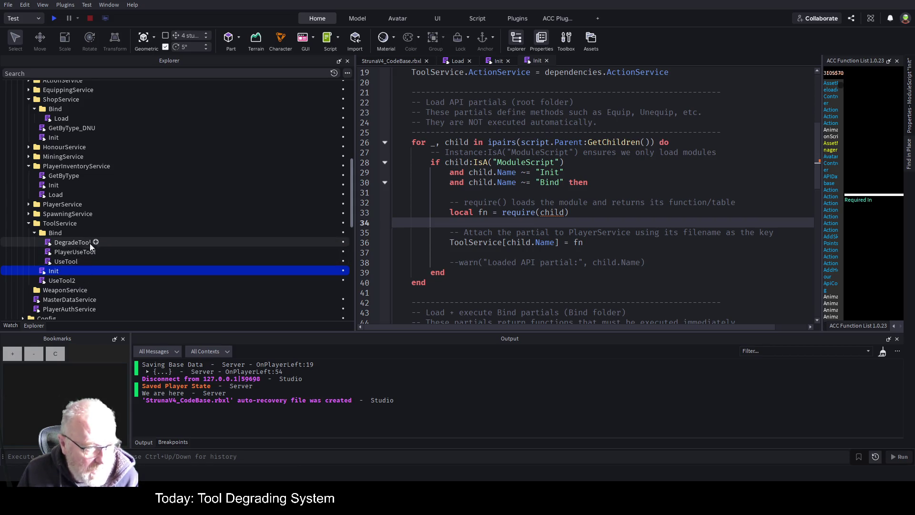
pyautogui.scroll(-6, 611, 225)
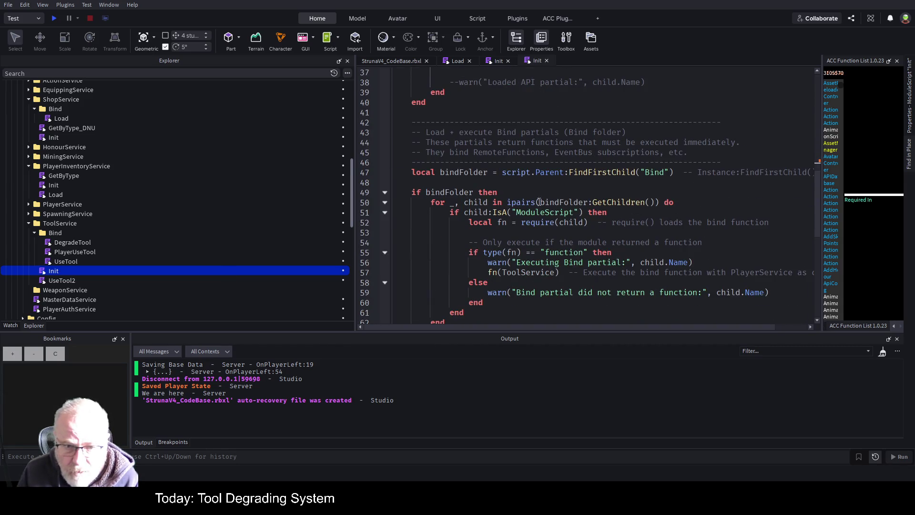
pyautogui.scroll(-1, 647, 198)
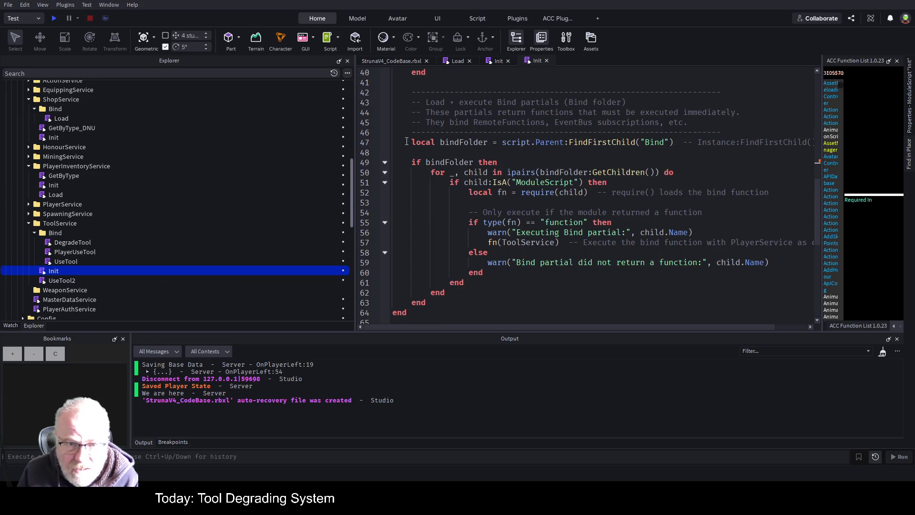
pyautogui.click(408, 93)
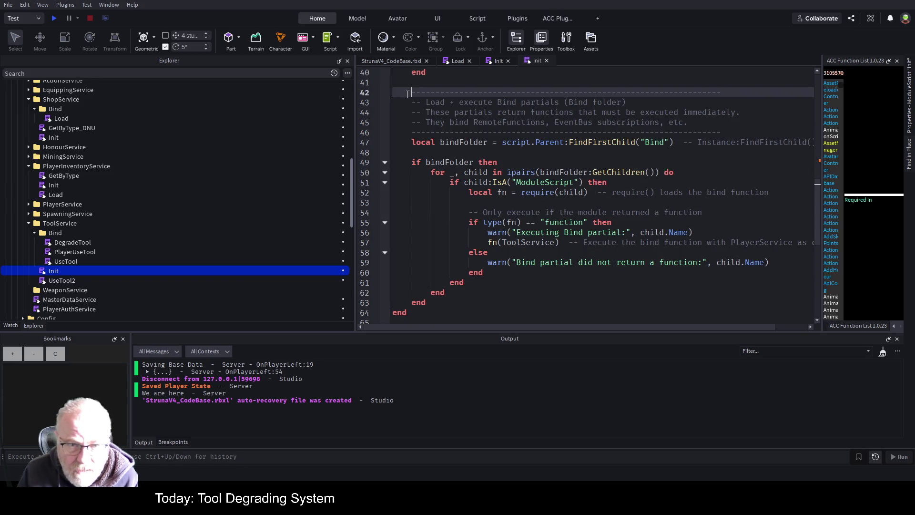
pyautogui.moveTo(408, 93)
pyautogui.mouseDown()
pyautogui.moveTo(496, 165)
pyautogui.moveTo(482, 264)
pyautogui.moveTo(436, 305)
pyautogui.mouseUp()
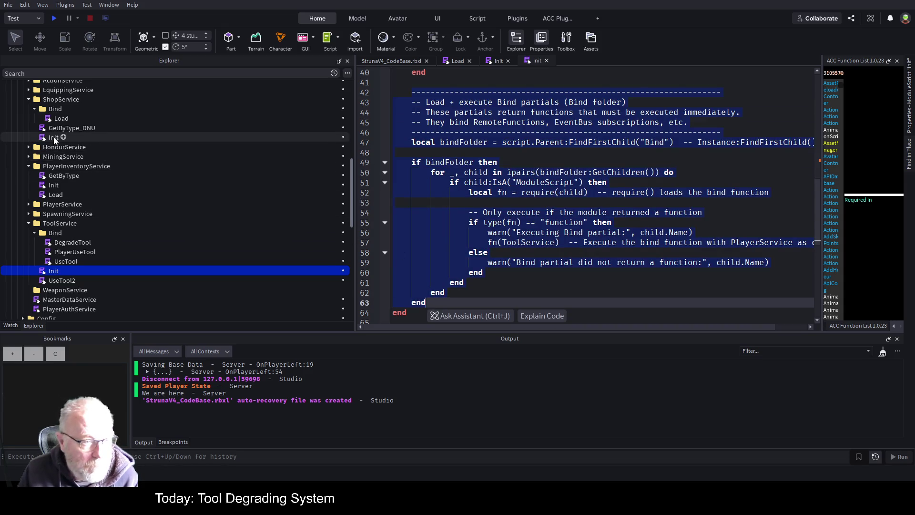
pyautogui.doubleClick(55, 137)
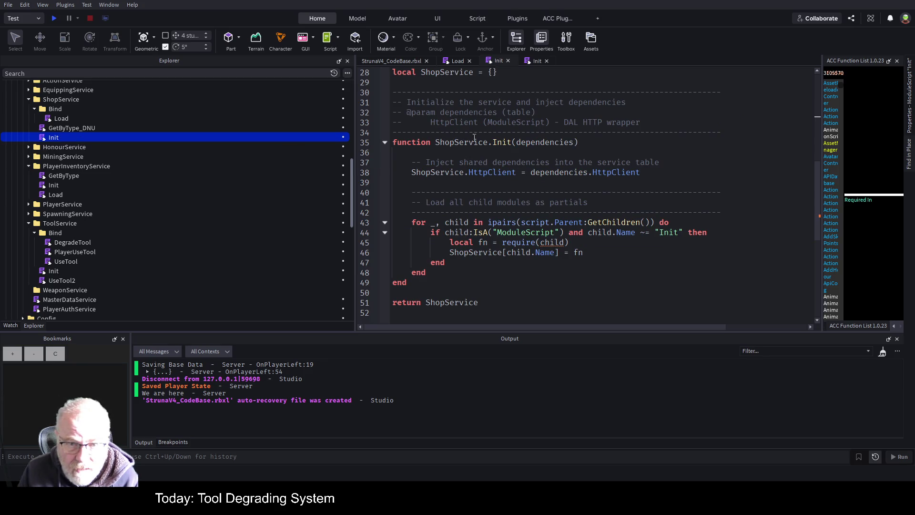
# Comment out ShopService Init's old partial loop (lines 40–48) and paste the Bind block below
pyautogui.scroll(-2, 537, 202)
pyautogui.moveTo(447, 213); pyautogui.dragTo(389, 132)
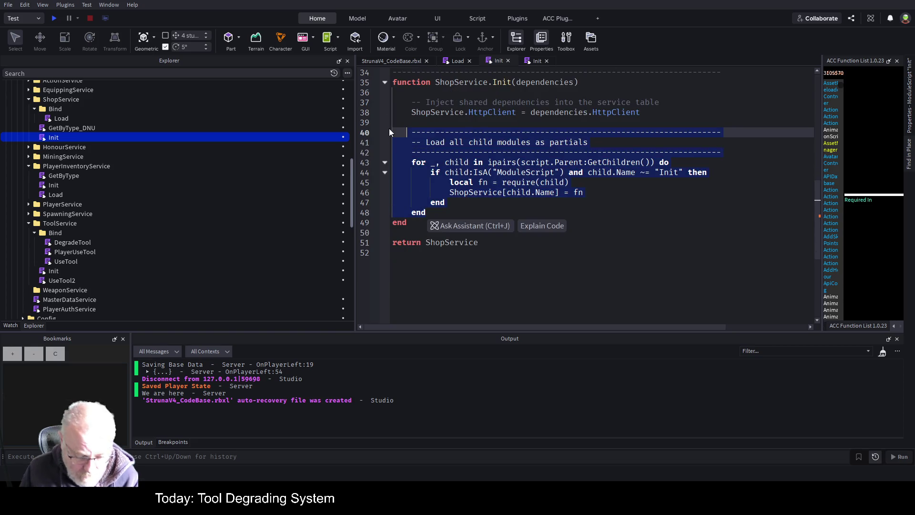
pyautogui.hotkey('ctrl', '/')
pyautogui.press('Down')
pyautogui.press('Down')
pyautogui.press('Down')
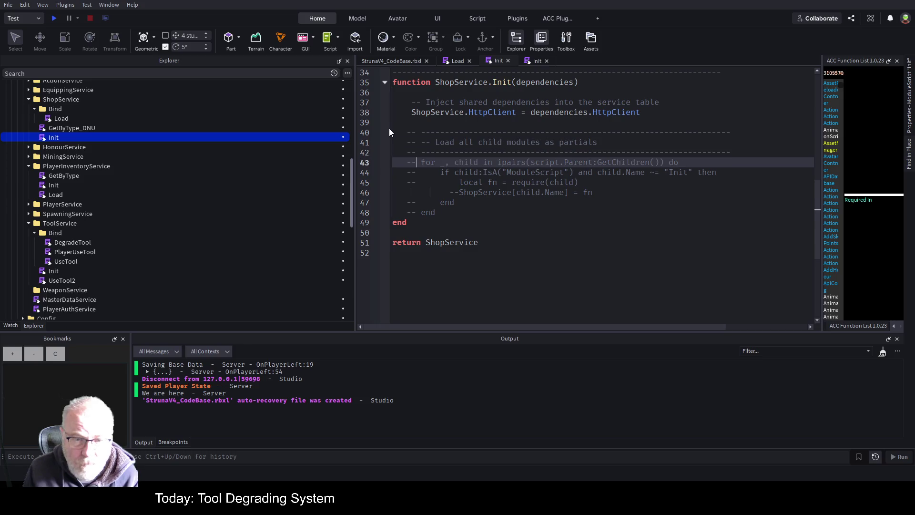
pyautogui.press('Return')
pyautogui.hotkey('ctrl', 'v')
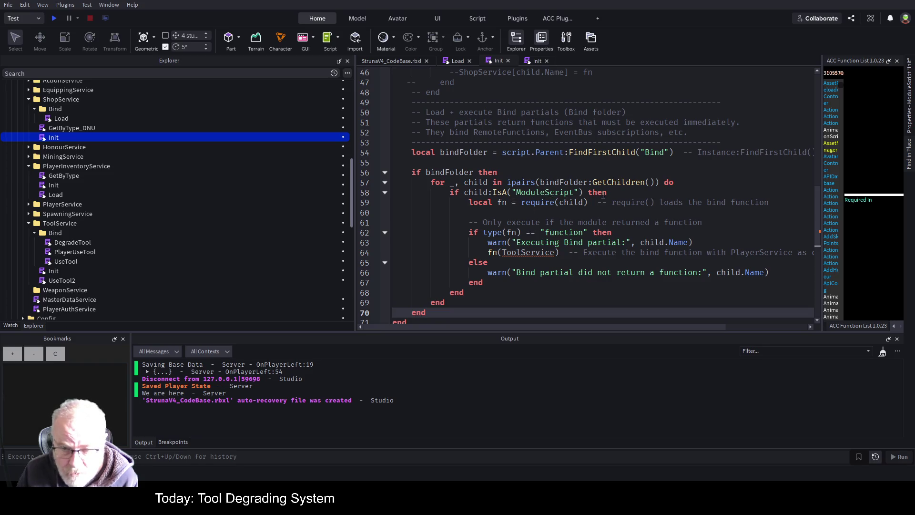
# Change ToolService to ShopService in the pasted bind call, save, and view the Load script
pyautogui.doubleClick(532, 252)
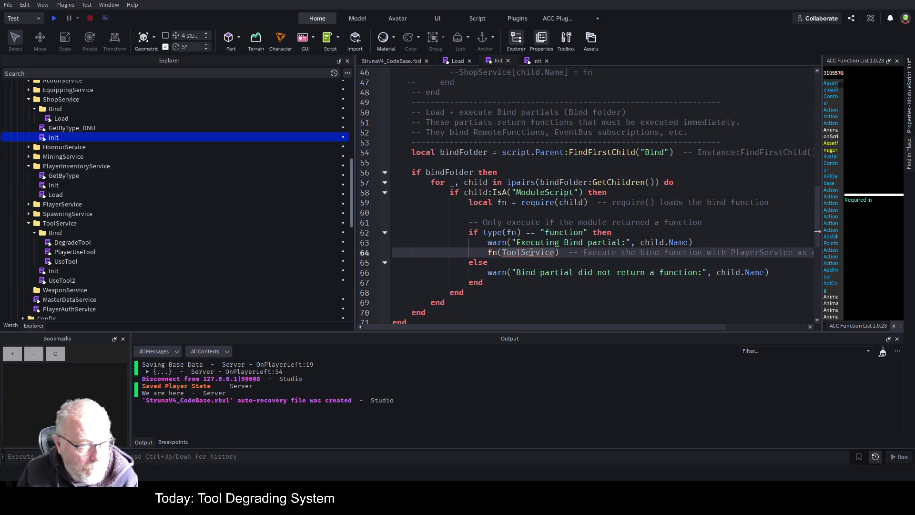
pyautogui.write('ShopS')
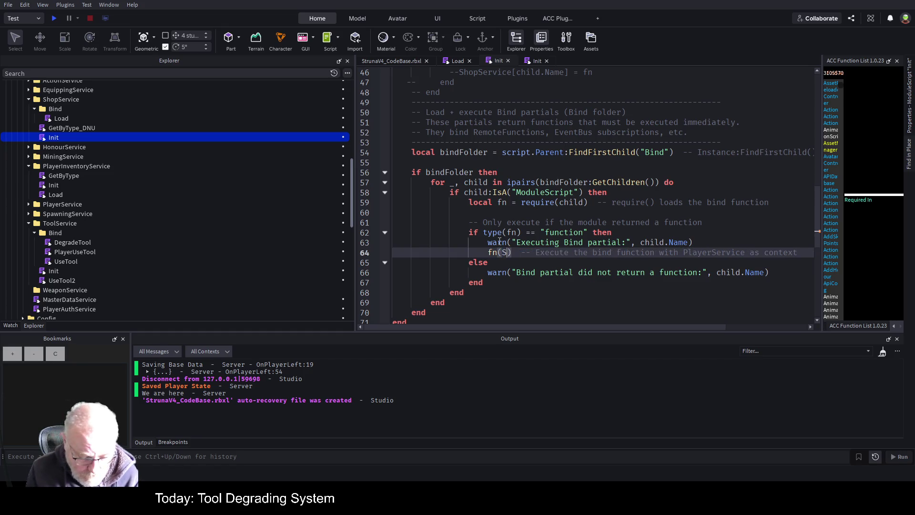
pyautogui.write('ervice')
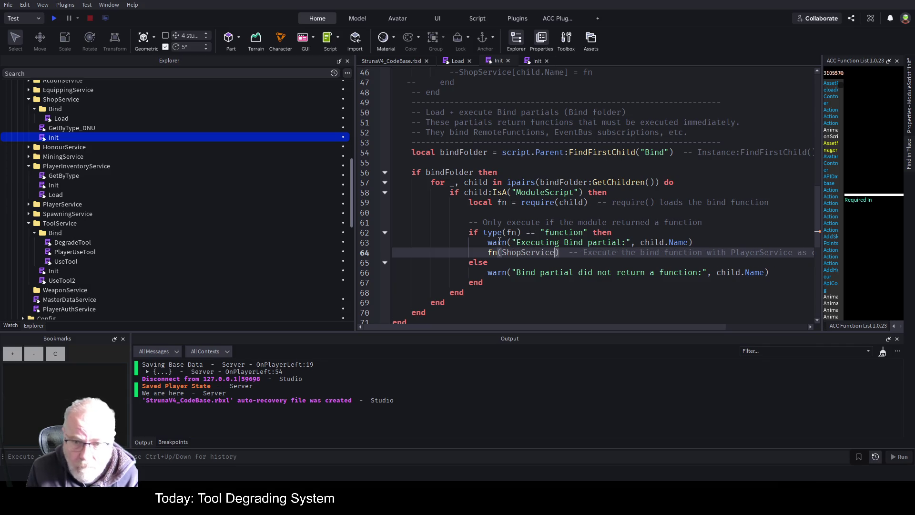
pyautogui.click(573, 213)
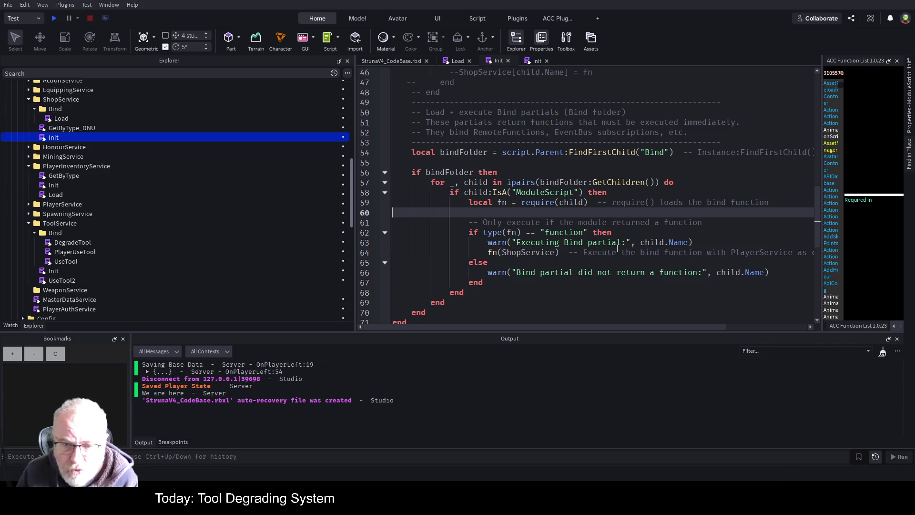
pyautogui.hotkey('ctrl', 's')
pyautogui.click(459, 62)
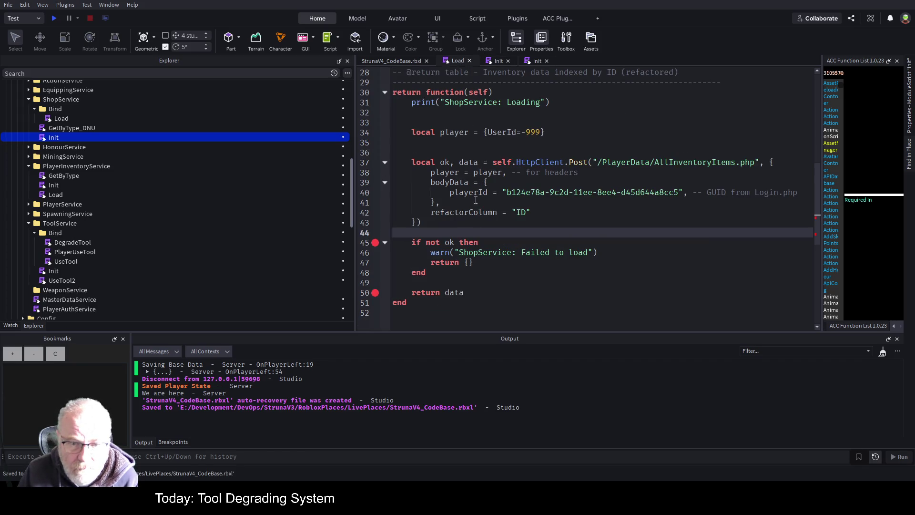
# Start a play test from the Home tab
pyautogui.click(54, 18)
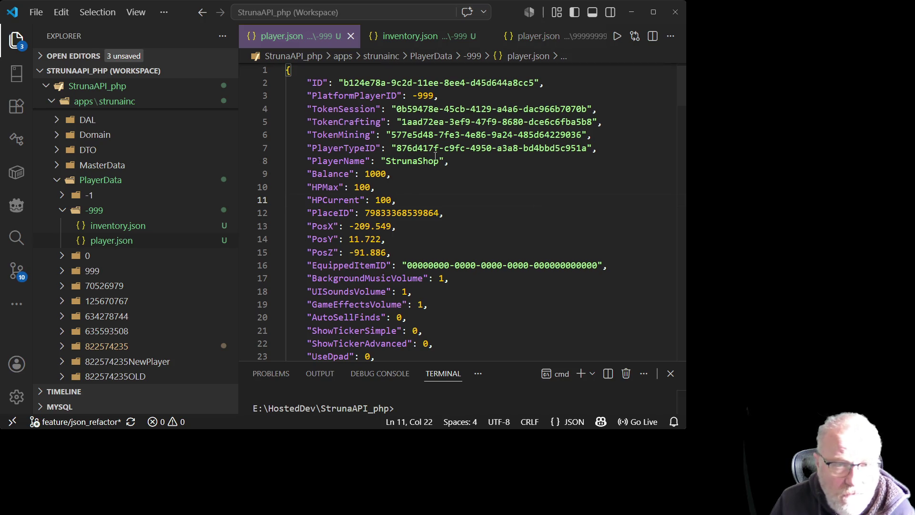
# Search the shop player's player.json for the pasted GUID
pyautogui.hotkey('ctrl', 'f')
pyautogui.hotkey('ctrl', 'v')
pyautogui.hotkey('ctrl', 'Left')
pyautogui.hotkey('ctrl', 'Left')
pyautogui.hotkey('ctrl', 'Left')
pyautogui.hotkey('ctrl', 'Right')
pyautogui.hotkey('ctrl', 'Right')
pyautogui.hotkey('ctrl', 'Right')
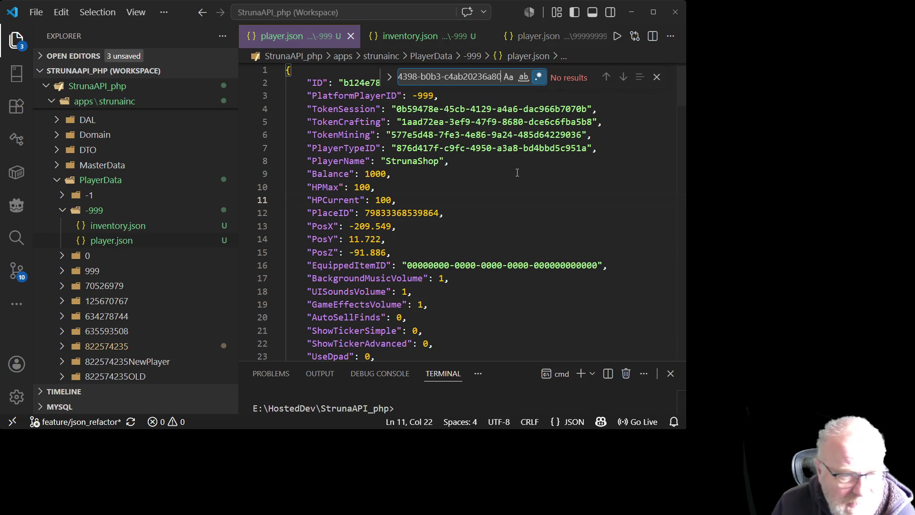
pyautogui.click(128, 242)
pyautogui.click(128, 242)
pyautogui.press('Up')
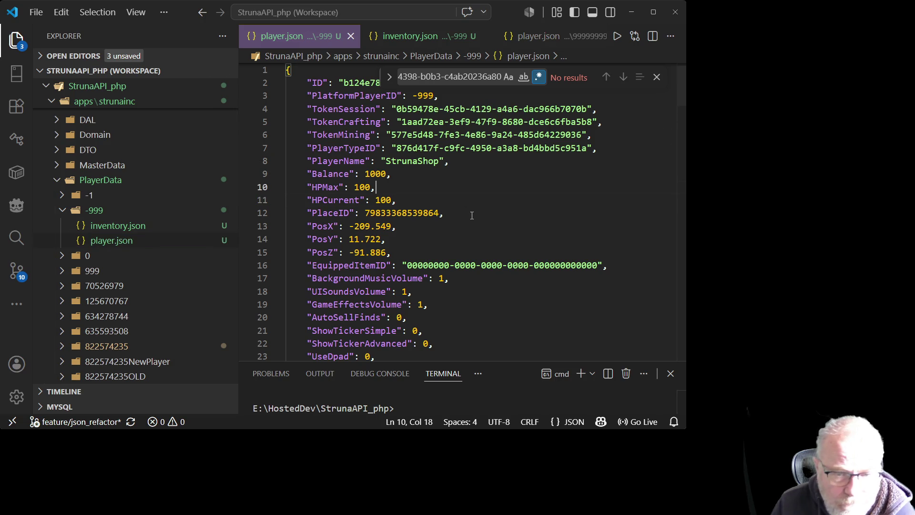
pyautogui.scroll(1, 463, 143)
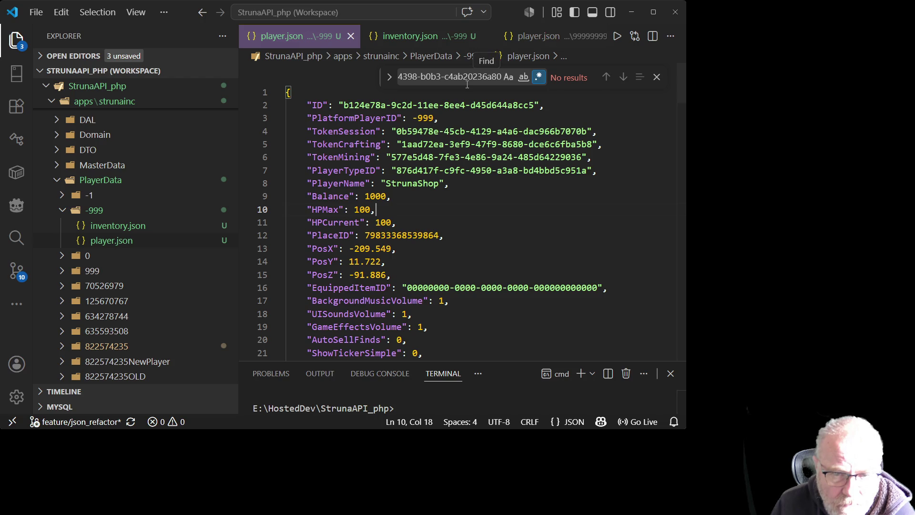
pyautogui.click(429, 78)
pyautogui.press('Home')
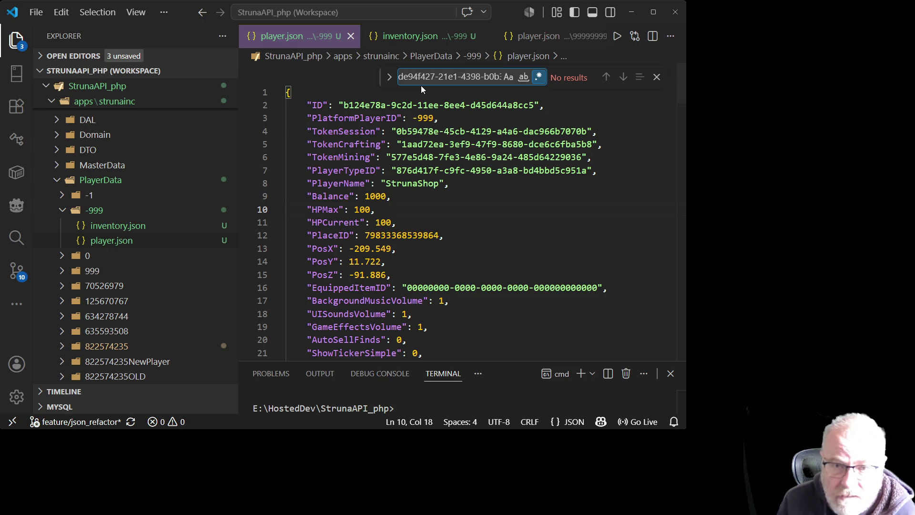
# Shorten the search to de94f427, close the search, and close player.json
pyautogui.hotkey('alt', 'Tab')
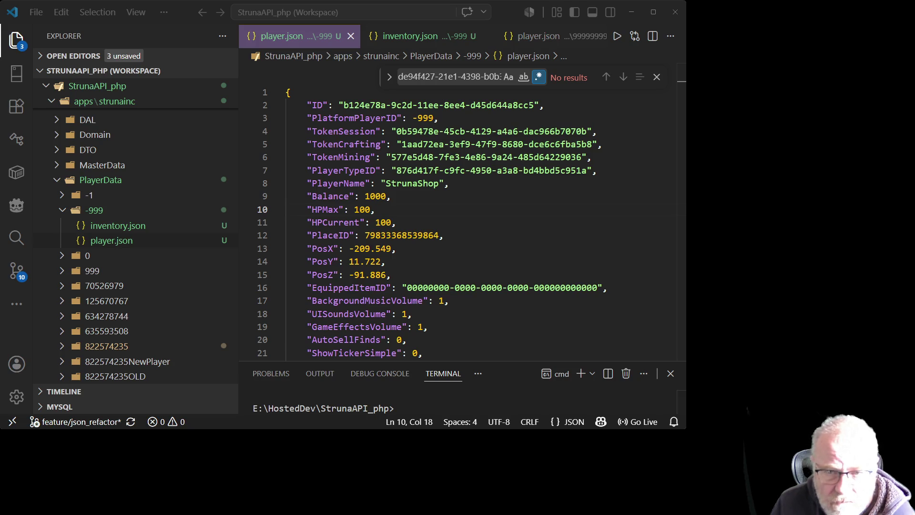
pyautogui.click(591, 2)
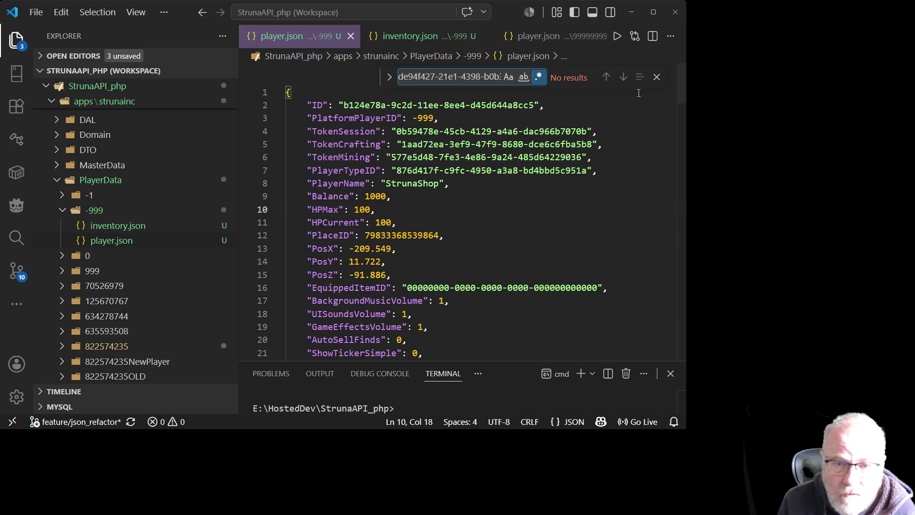
pyautogui.press('Right')
pyautogui.hotkey('shift', 'End')
pyautogui.press('Delete')
pyautogui.press('Escape')
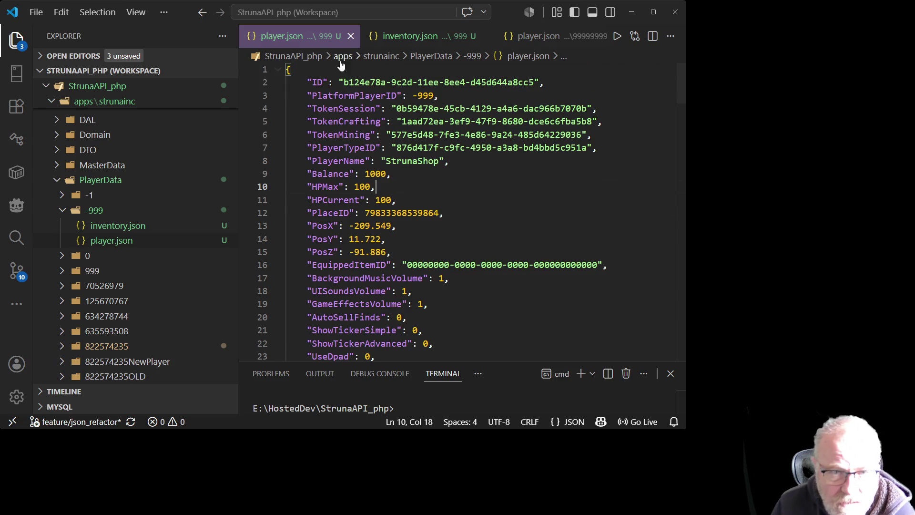
pyautogui.click(351, 36)
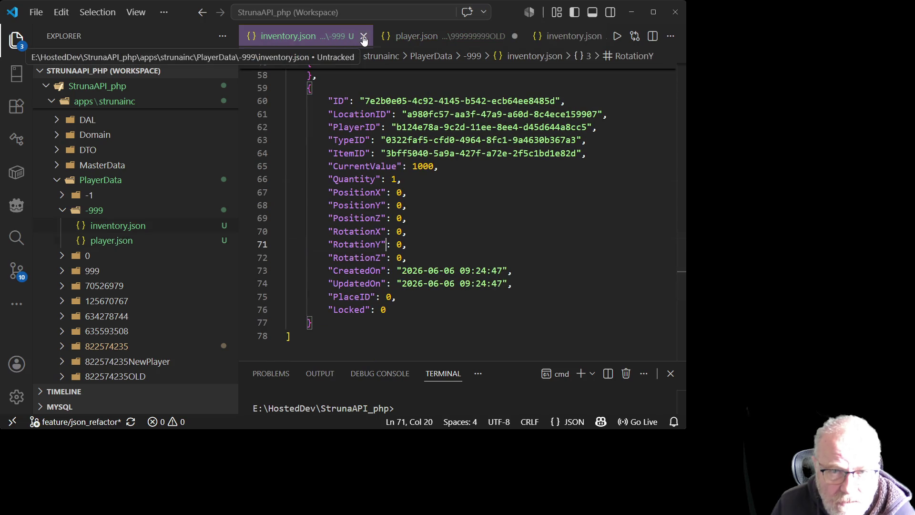
# Close the shop player's inventory.json, then save and close the old player's data files
pyautogui.click(363, 36)
pyautogui.rightClick(524, 37)
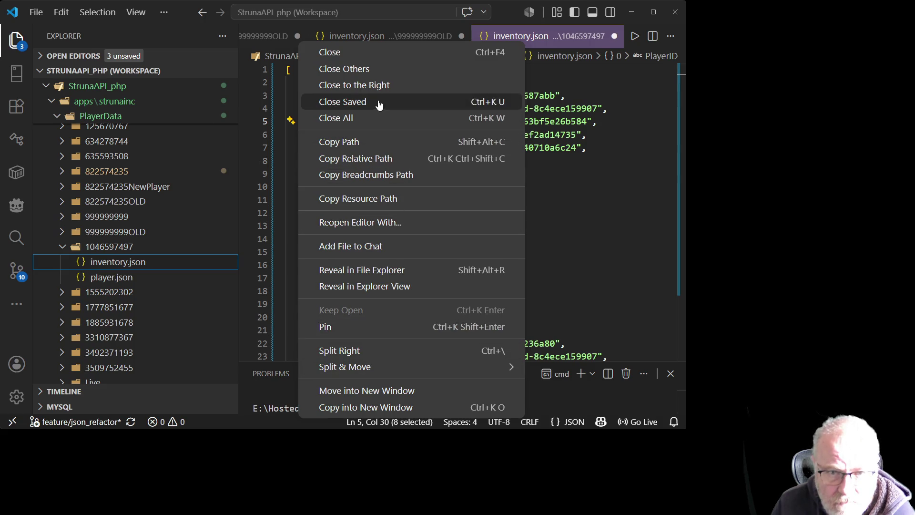
pyautogui.click(381, 69)
pyautogui.hotkey('ctrl', 's')
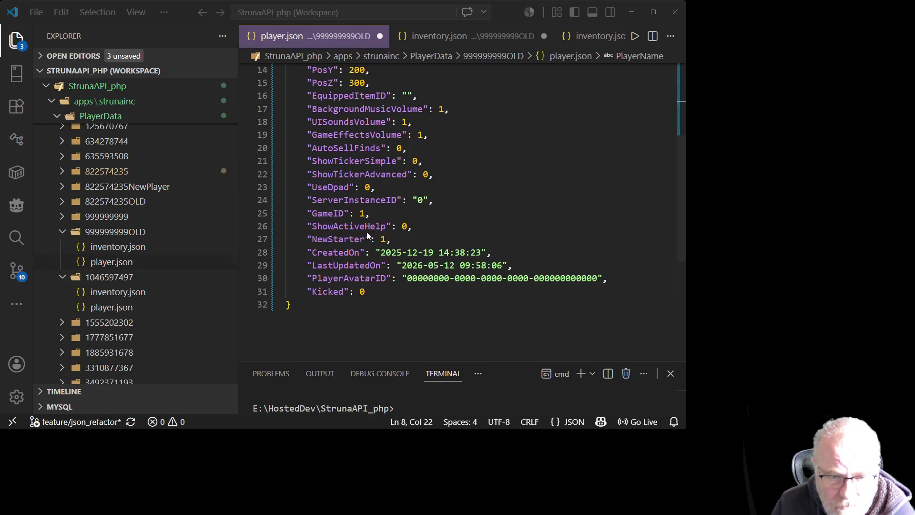
pyautogui.hotkey('ctrl', 'pagedown')
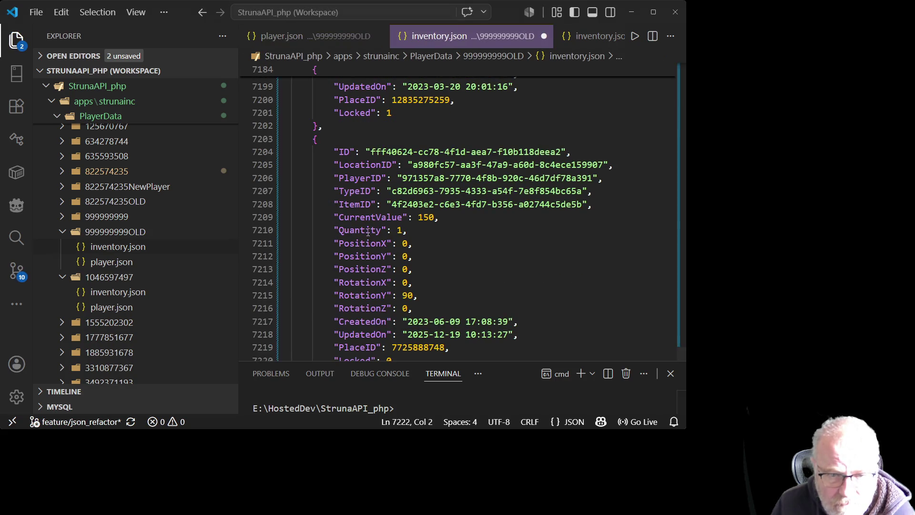
pyautogui.hotkey('ctrl', 's')
pyautogui.hotkey('ctrl', 'k')
pyautogui.press('u')
pyautogui.hotkey('ctrl', 's')
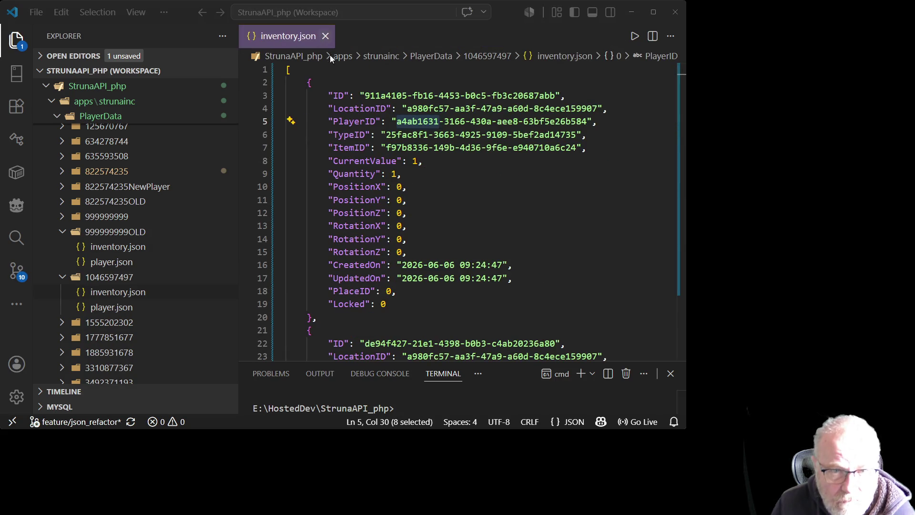
pyautogui.hotkey('ctrl', 'w')
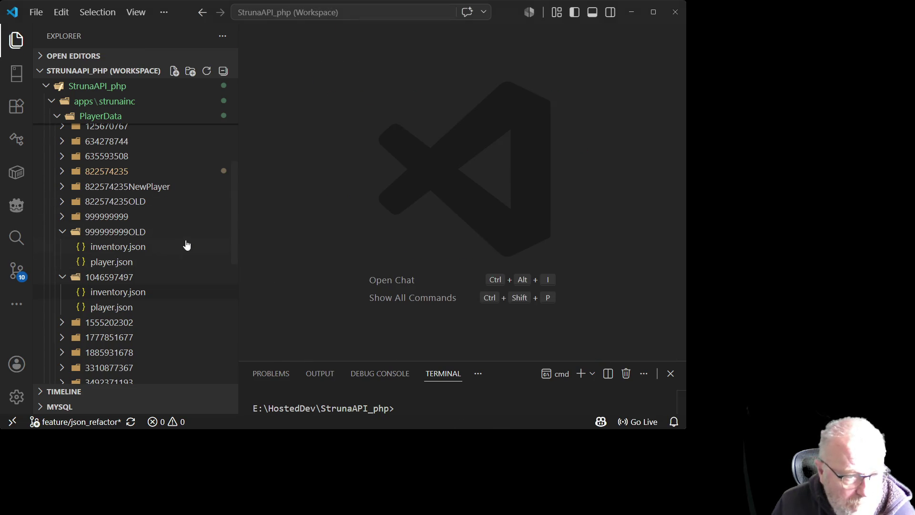
# Open the -999 player's inventory.json at the top and begin selecting the first item's ID
pyautogui.scroll(5, 121, 211)
pyautogui.click(122, 291)
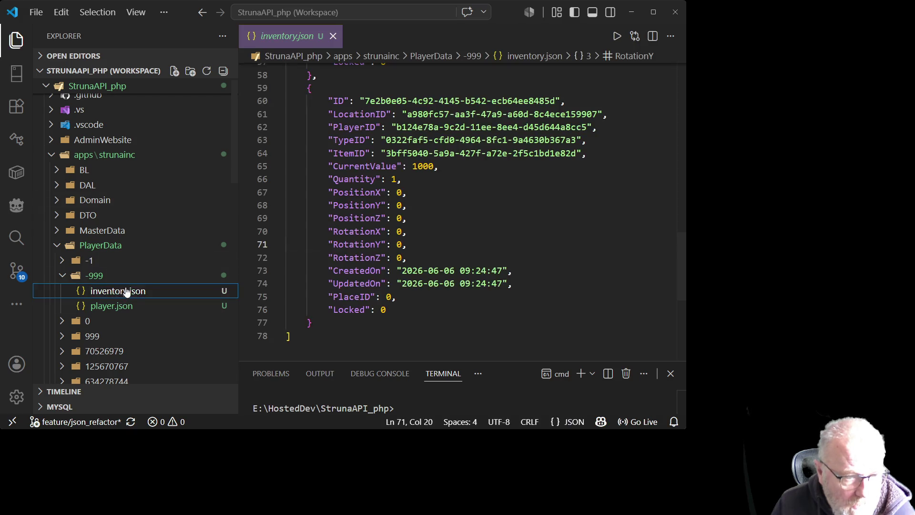
pyautogui.click(476, 229)
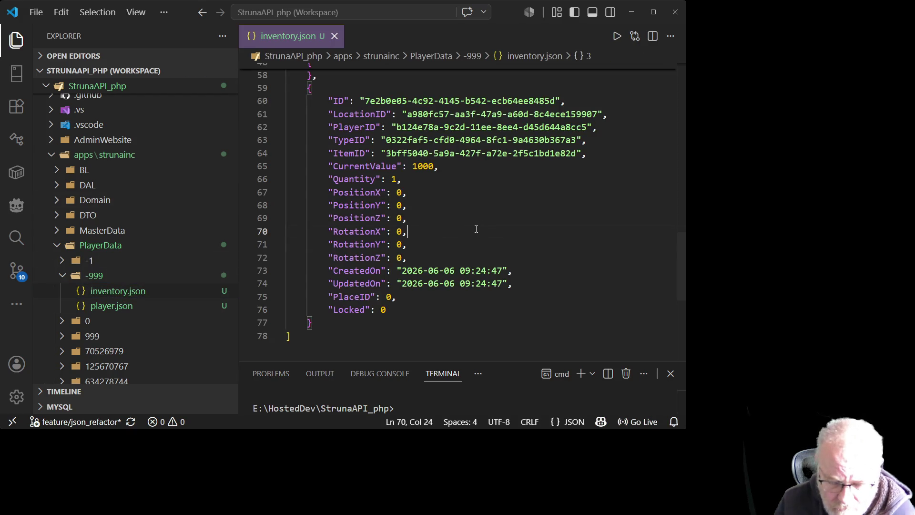
pyautogui.hotkey('ctrl', 'Home')
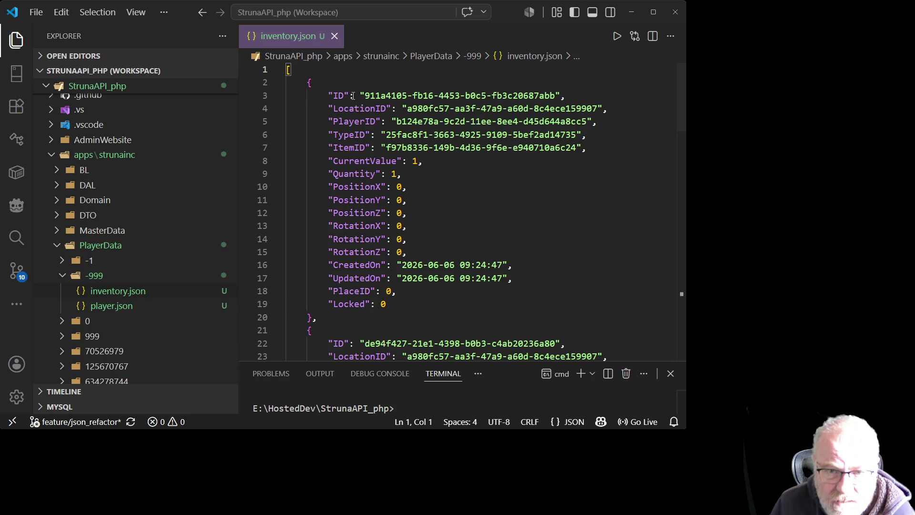
pyautogui.moveTo(365, 96); pyautogui.dragTo(411, 98)
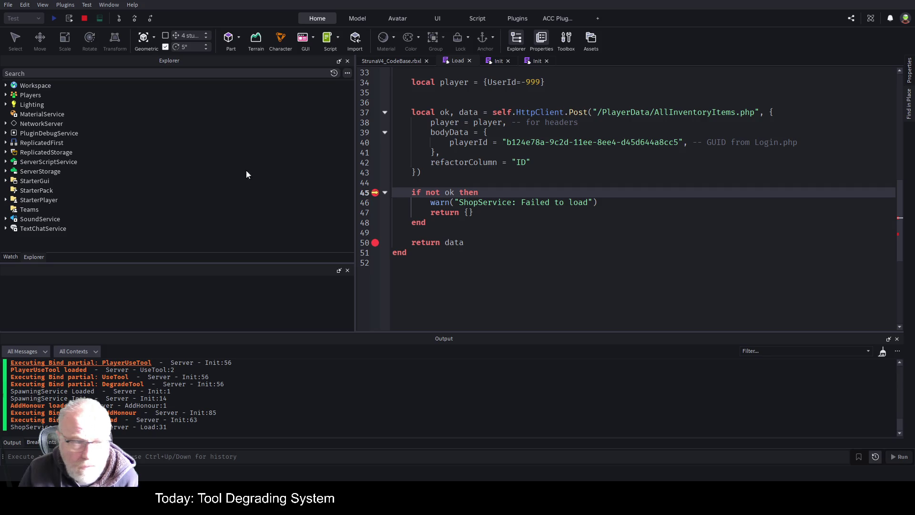
# Show the Watch panel and expand the returned data variable into its item IDs
pyautogui.click(15, 256)
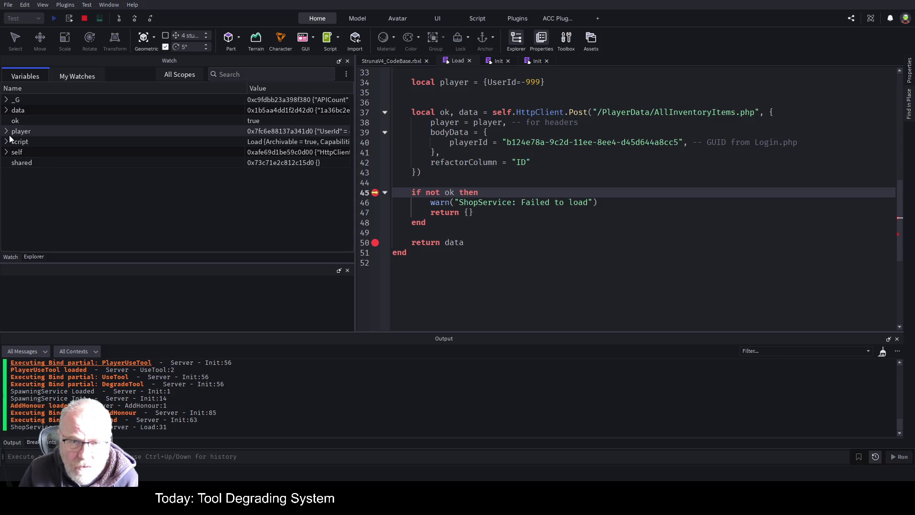
pyautogui.click(6, 110)
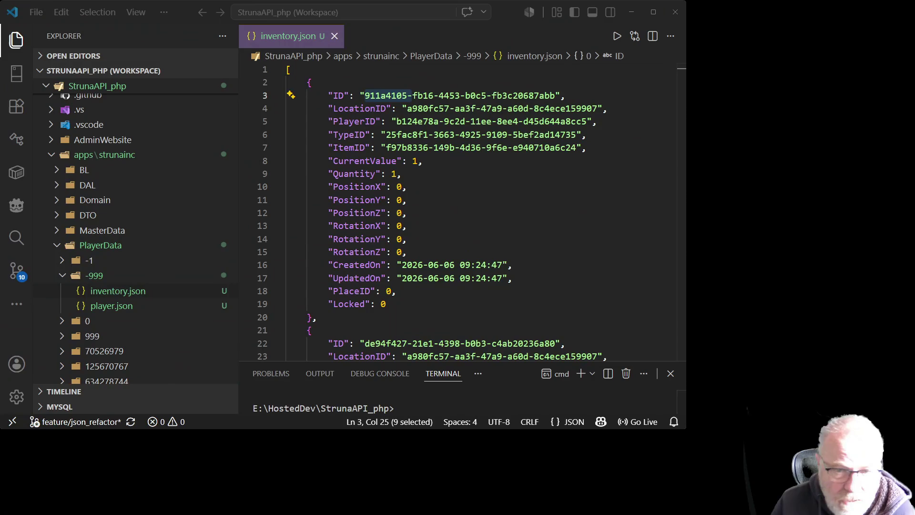
# Search the whole workspace for the first inventory item's ID GUID
pyautogui.moveTo(365, 97); pyautogui.dragTo(556, 97)
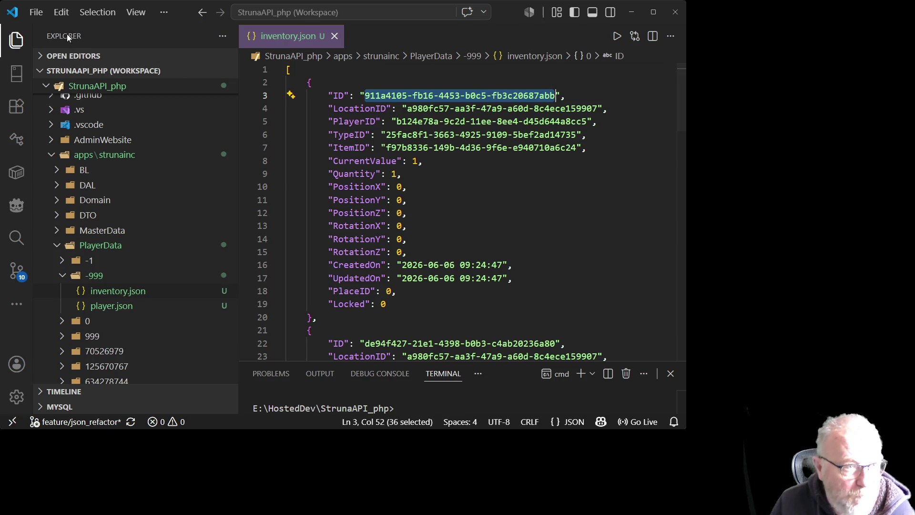
pyautogui.click(158, 36)
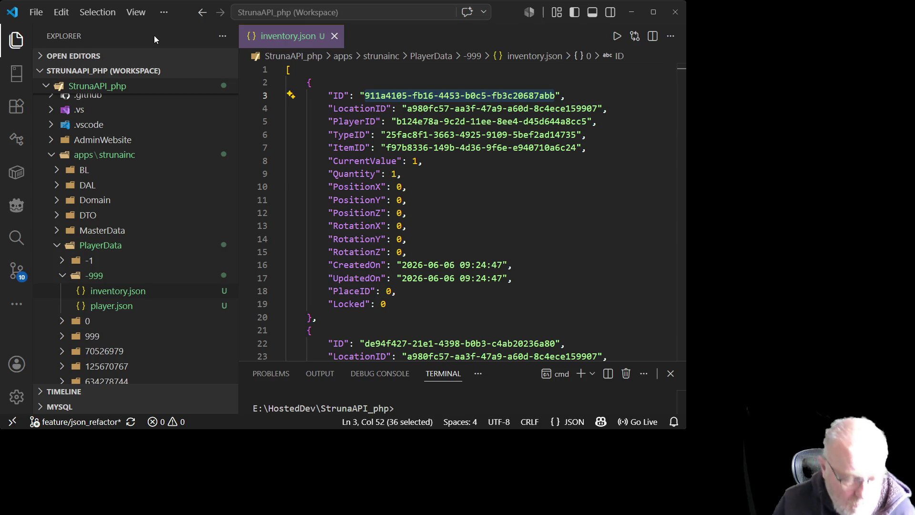
pyautogui.hotkey('ctrl', 'shift', 'f')
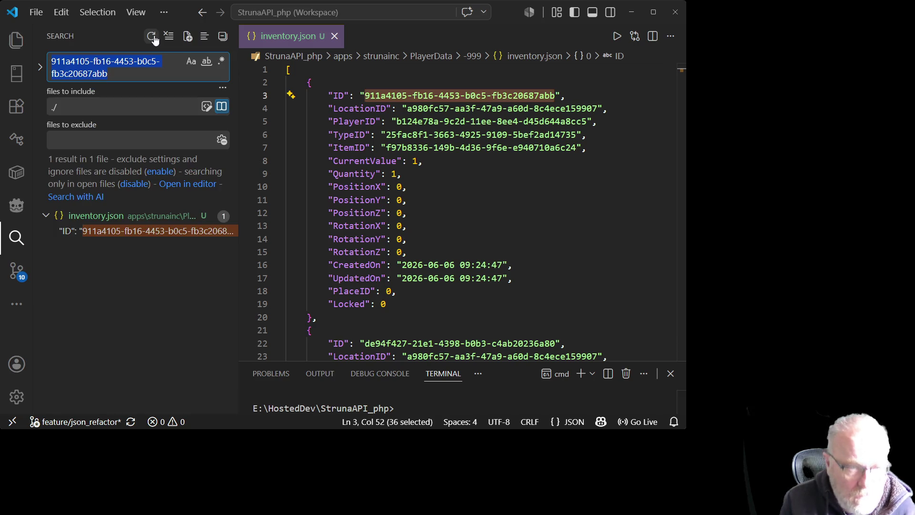
pyautogui.press('End')
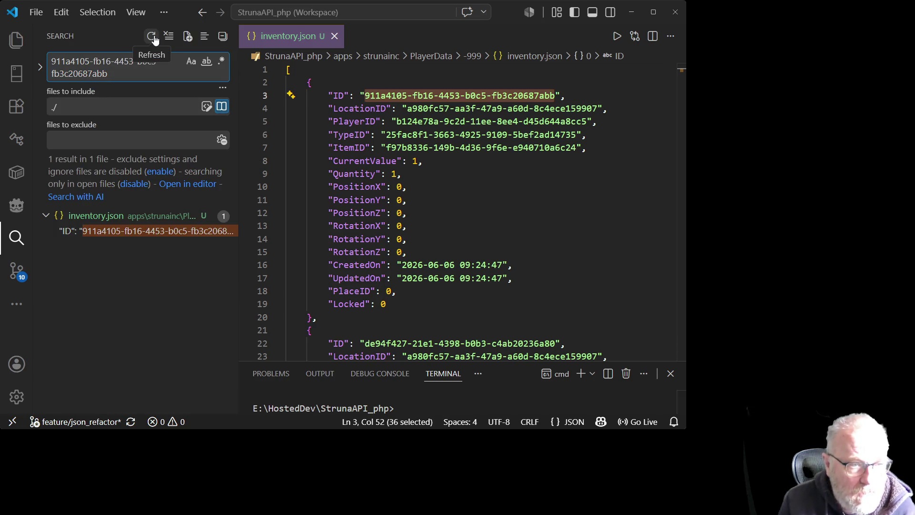
pyautogui.click(560, 200)
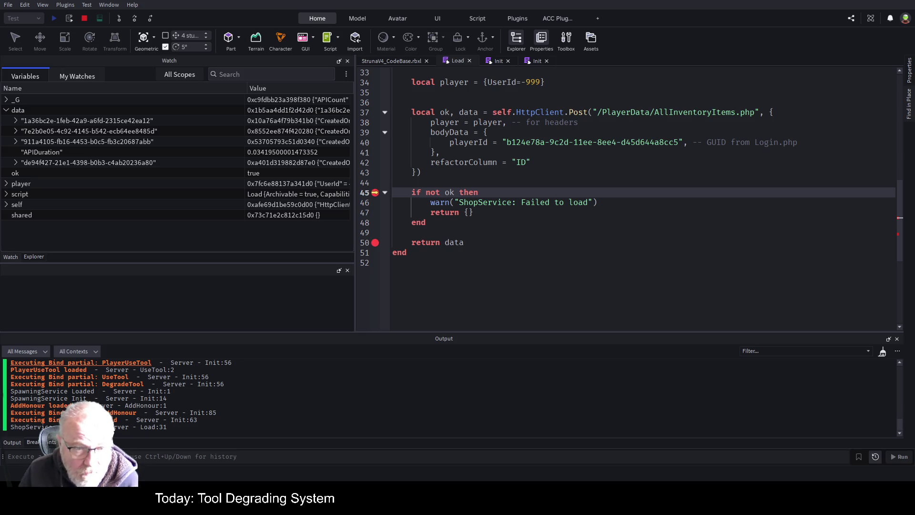
# Step over and out of Load until execution returns to Init's Bind partial loop
pyautogui.click(134, 19)
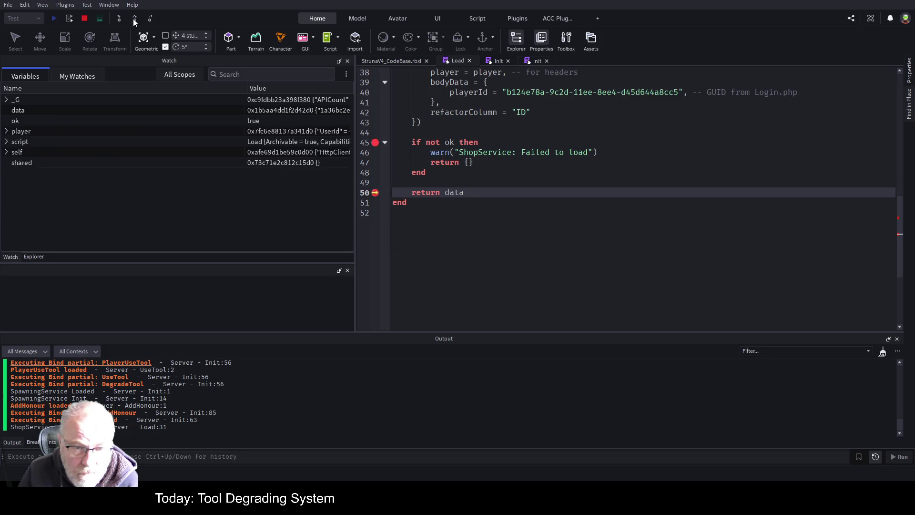
pyautogui.click(133, 19)
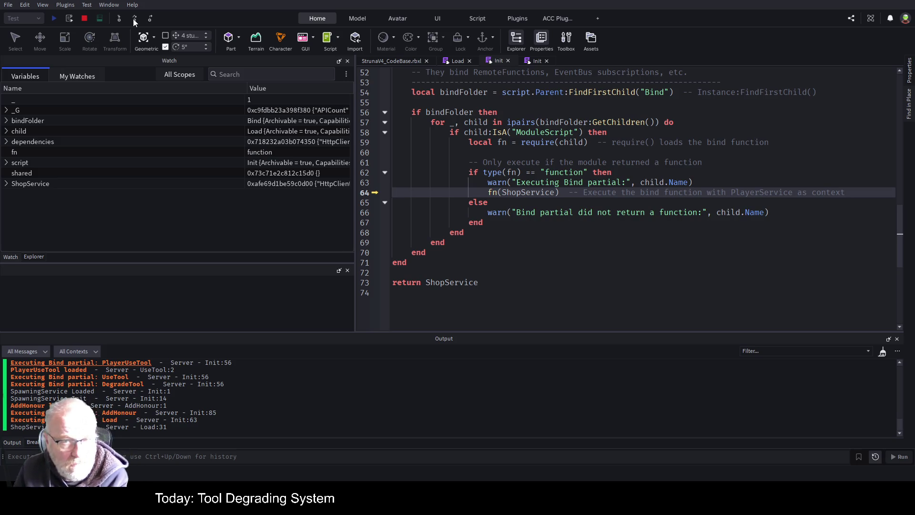
pyautogui.click(133, 18)
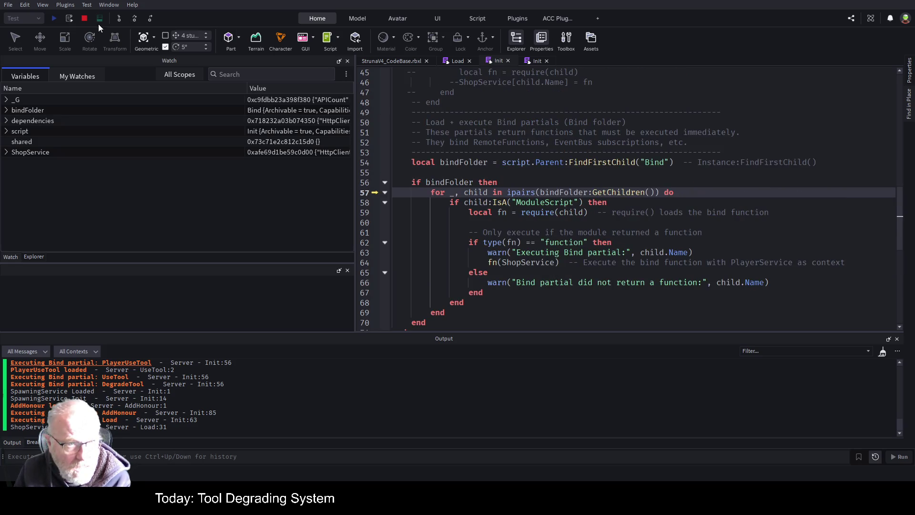
# Bring the Load script into view and run the game again with F5
pyautogui.click(457, 61)
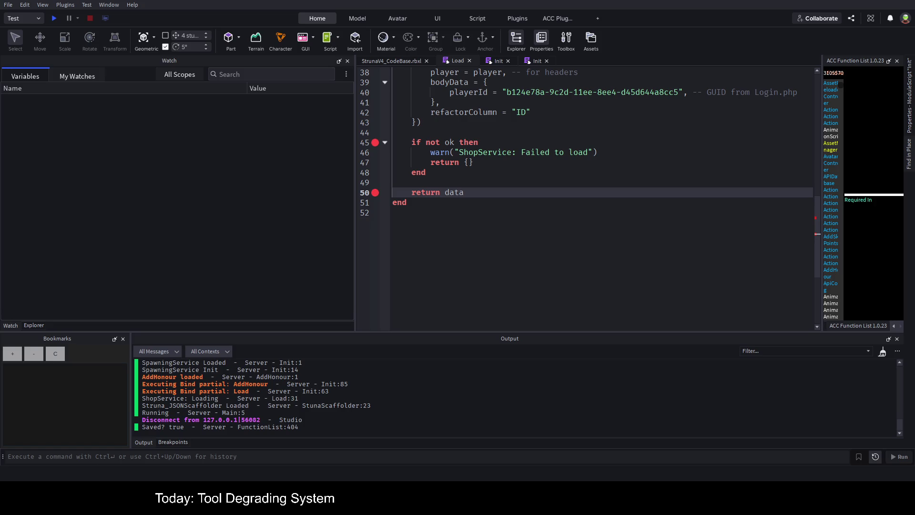
pyautogui.press('F5')
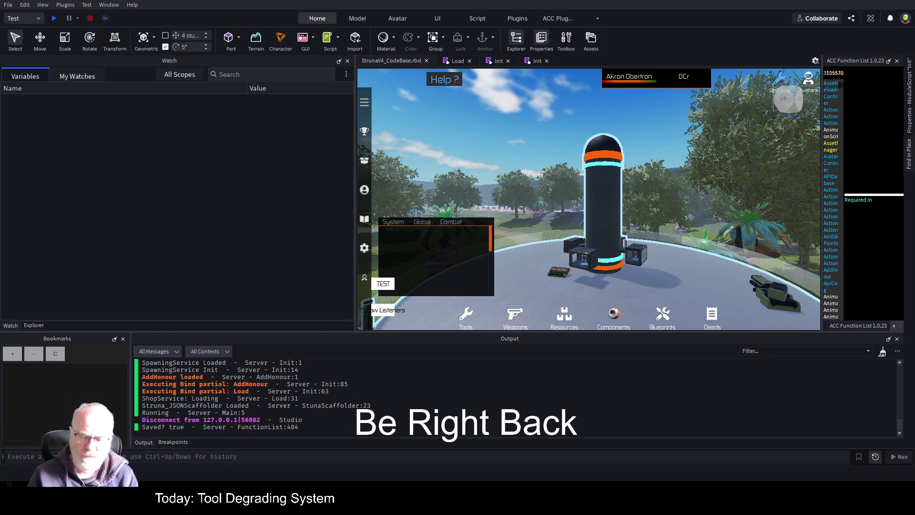
pyautogui.click(456, 61)
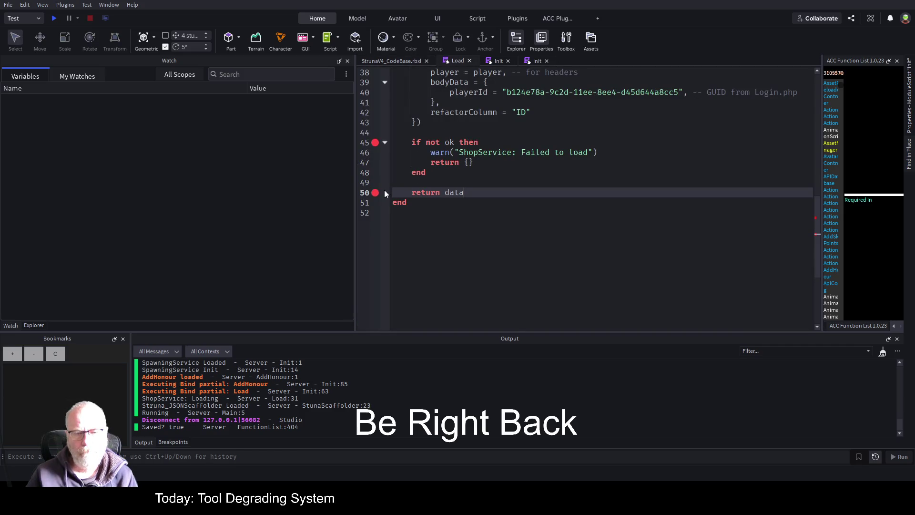
# Widen the code editor, review the Load script near line 49, then return to the StrunaV4_CodeBase game view
pyautogui.moveTo(355, 202)
pyautogui.mouseDown()
pyautogui.moveTo(238, 231)
pyautogui.moveTo(230, 224)
pyautogui.mouseUp()
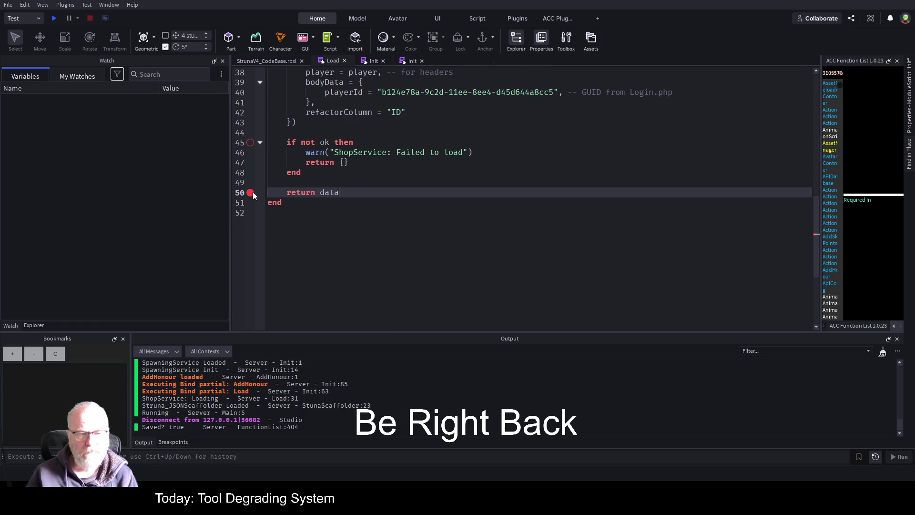
pyautogui.click(333, 179)
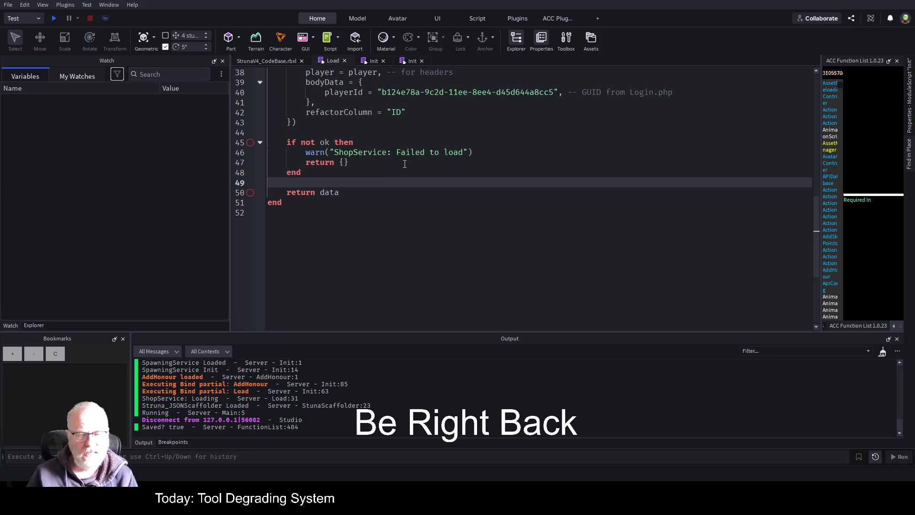
pyautogui.scroll(5, 404, 165)
pyautogui.scroll(-2, 404, 164)
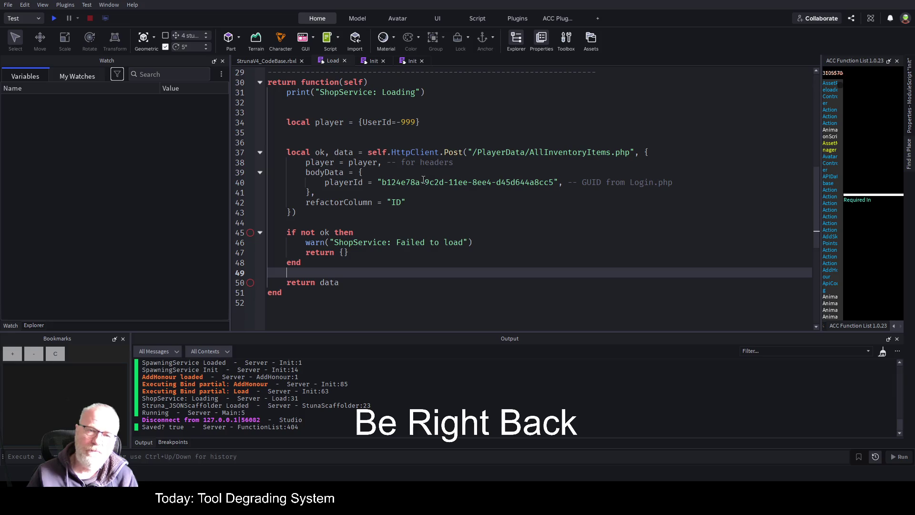
pyautogui.click(264, 62)
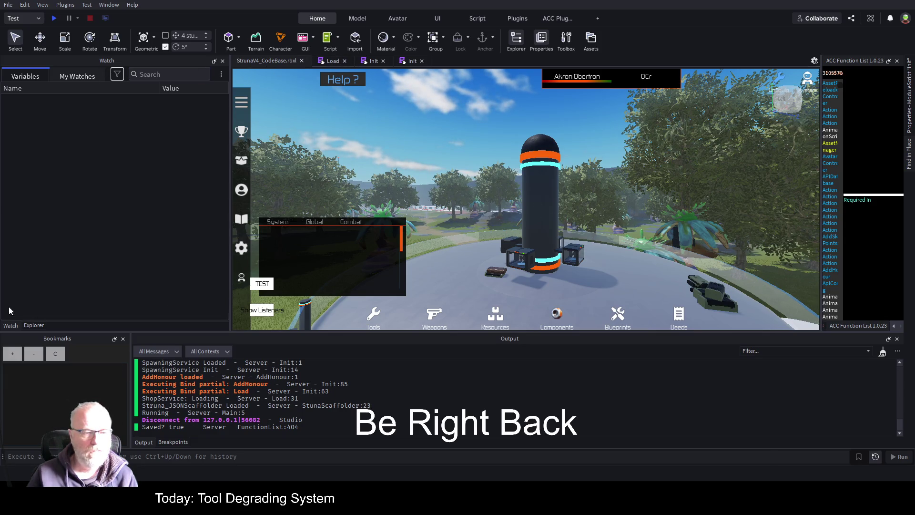
pyautogui.click(32, 325)
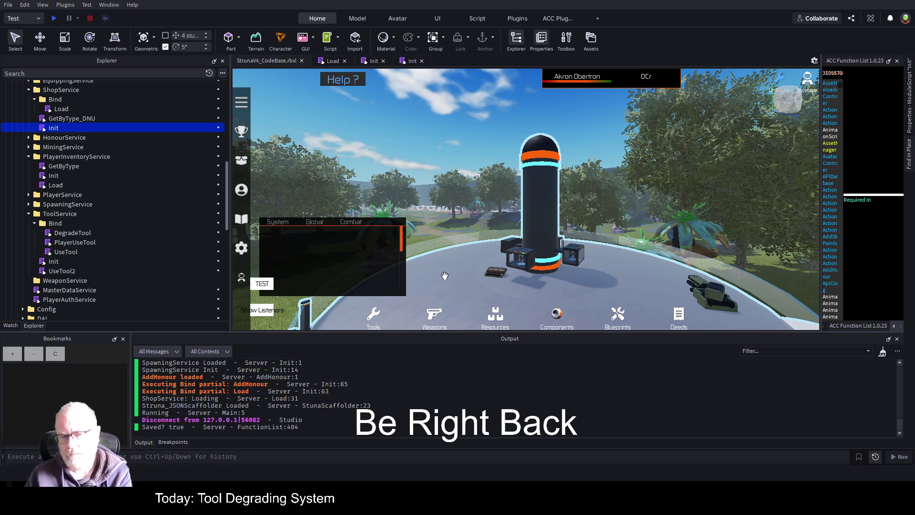
pyautogui.scroll(2, 102, 116)
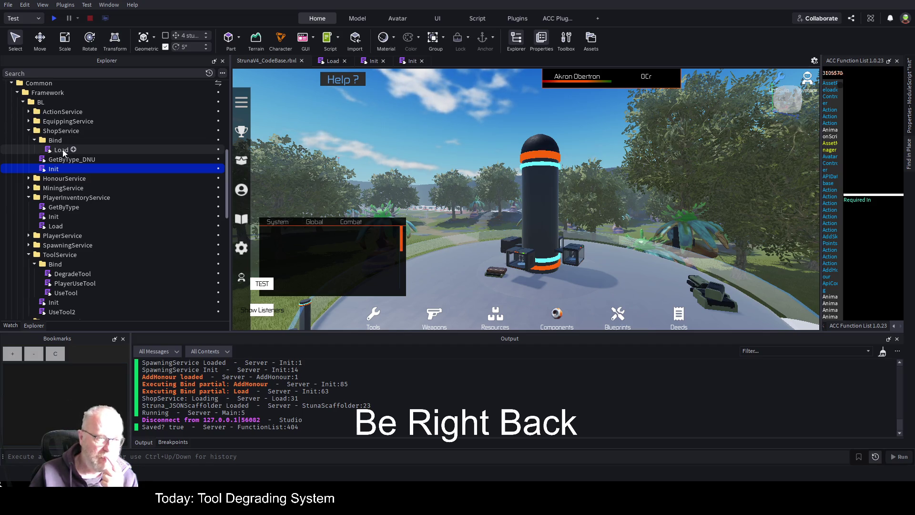
pyautogui.doubleClick(54, 168)
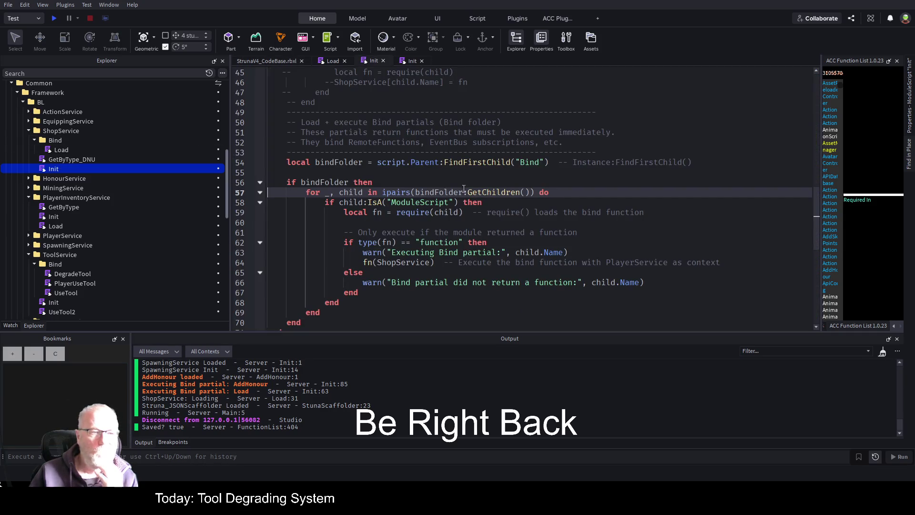
pyautogui.scroll(12, 484, 204)
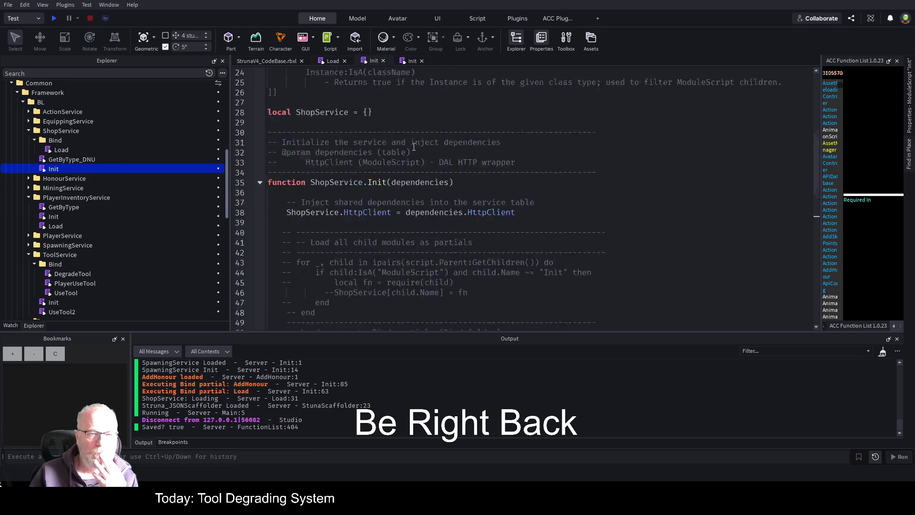
pyautogui.click(317, 262)
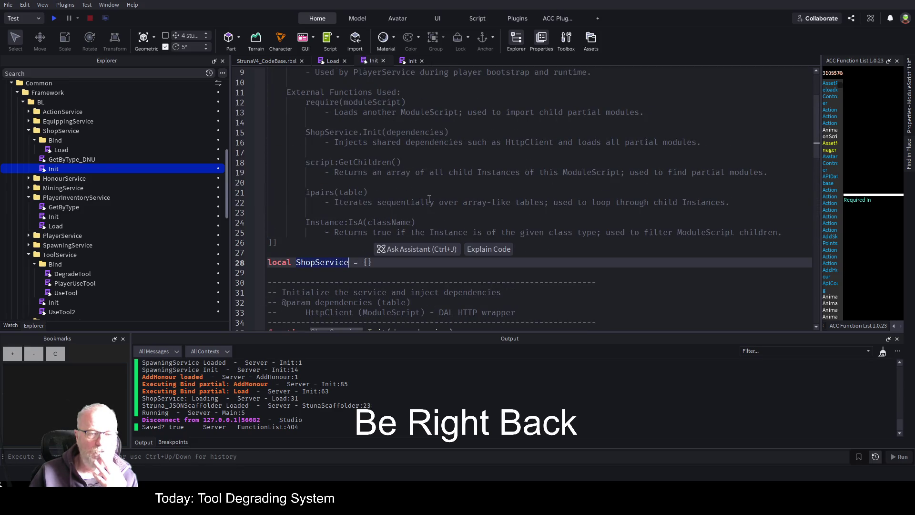
pyautogui.scroll(-4, 427, 204)
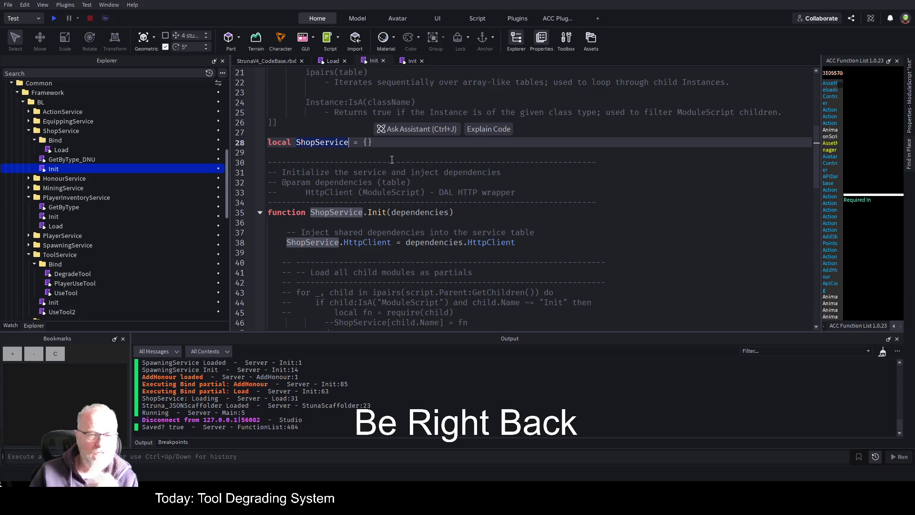
pyautogui.click(423, 156)
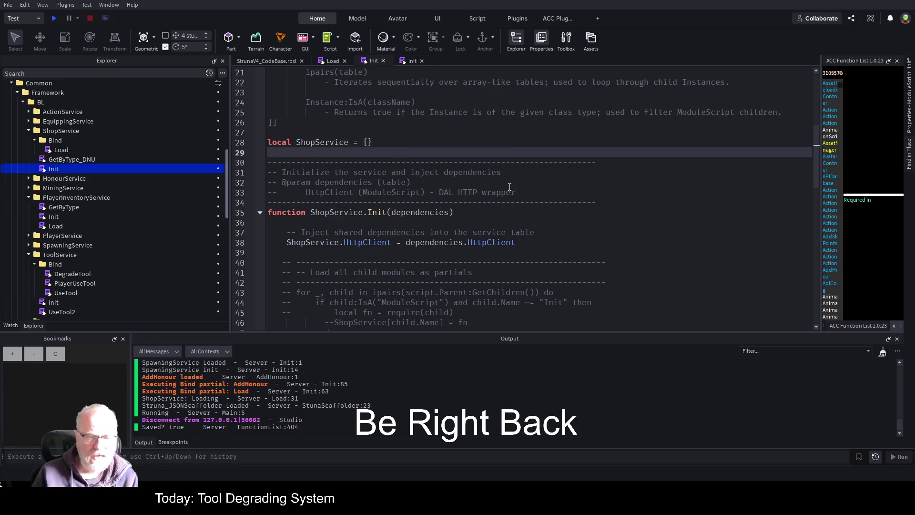
pyautogui.press('Down')
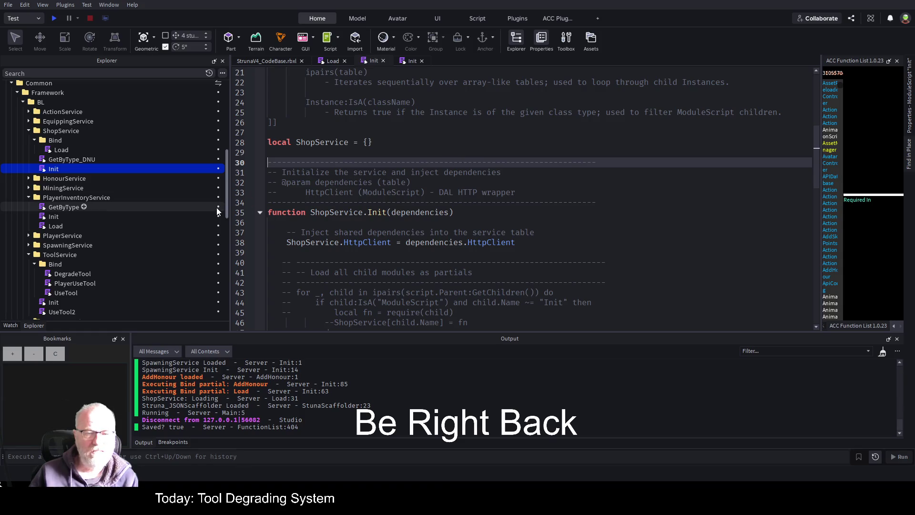
pyautogui.click(260, 213)
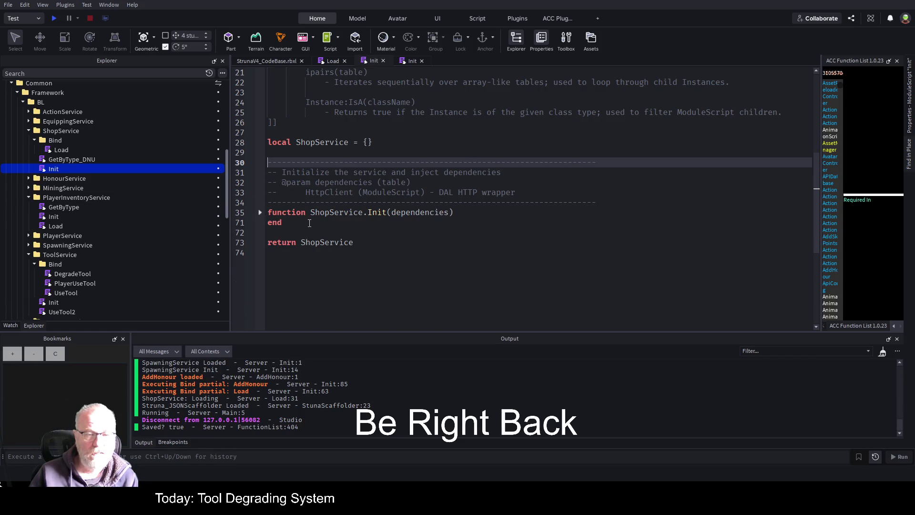
pyautogui.click(286, 232)
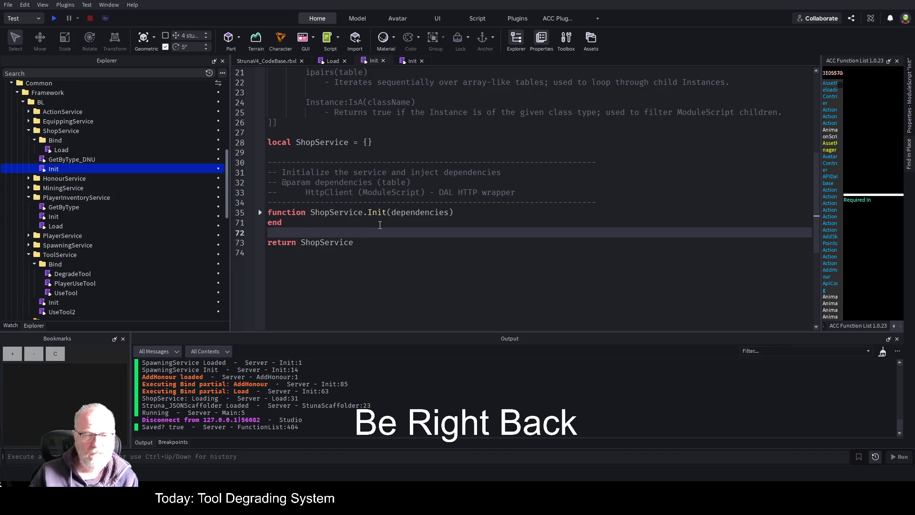
pyautogui.click(261, 212)
pyautogui.scroll(-8, 451, 218)
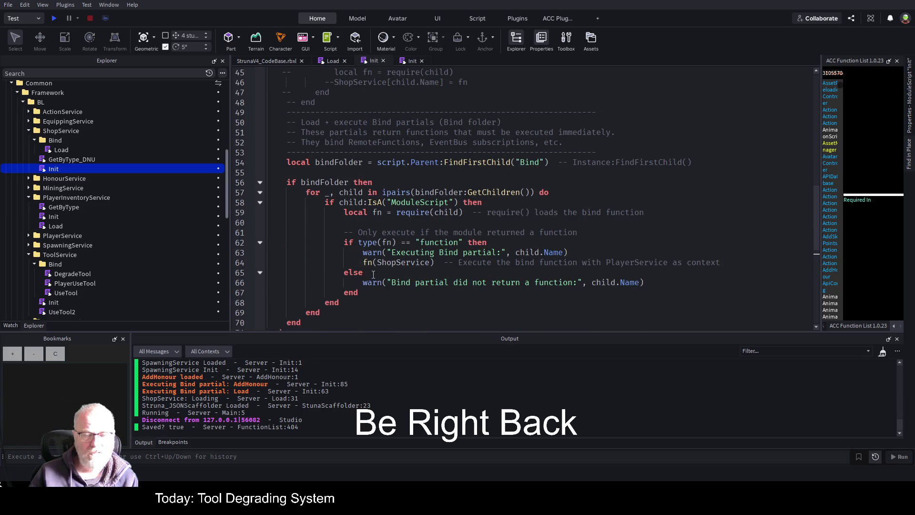
pyautogui.click(360, 262)
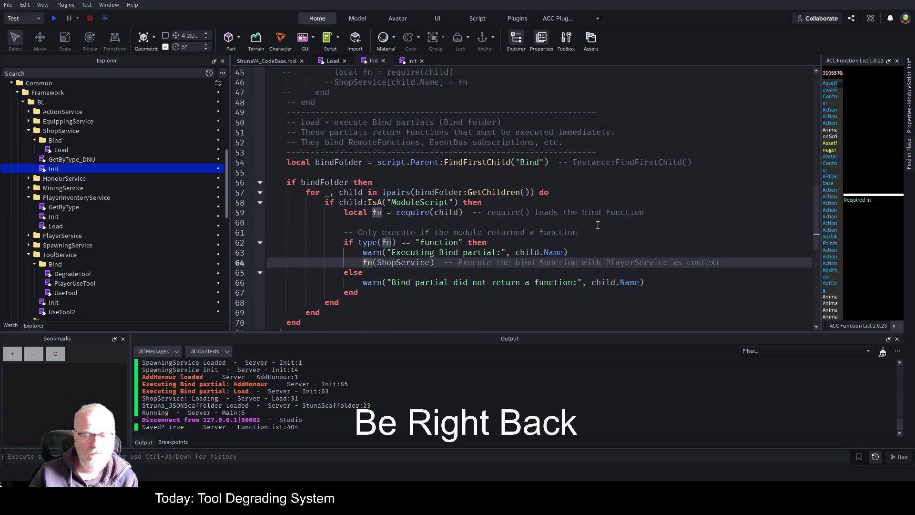
# Change the Bind loop line so it stores the result as _shopItems = fn(ShopService)
pyautogui.press('Left')
pyautogui.write('local data =')
pyautogui.press('Left')
pyautogui.press('Left')
pyautogui.press('Left')
pyautogui.press('Left')
pyautogui.press('Home')
pyautogui.press('Delete')
pyautogui.press('Delete')
pyautogui.press('Delete')
pyautogui.write('shopItems')
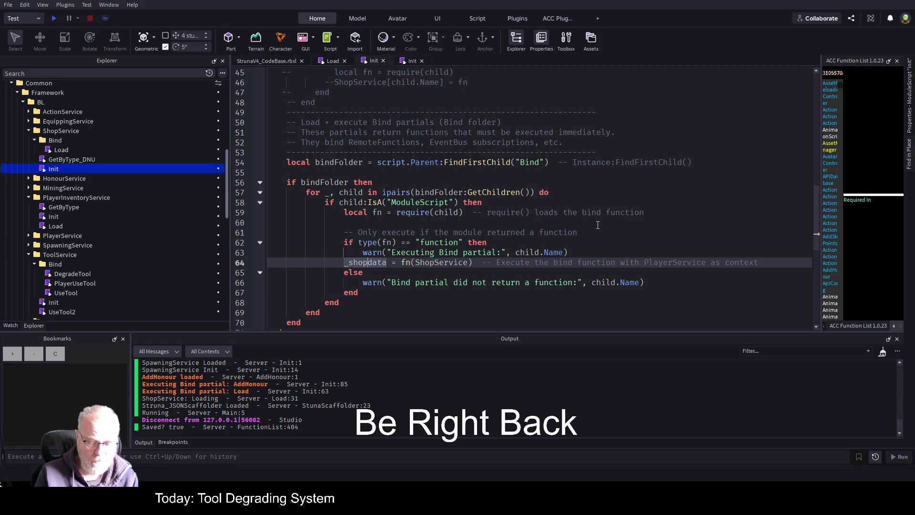
pyautogui.press('Delete')
pyautogui.press('Delete')
pyautogui.press('Delete')
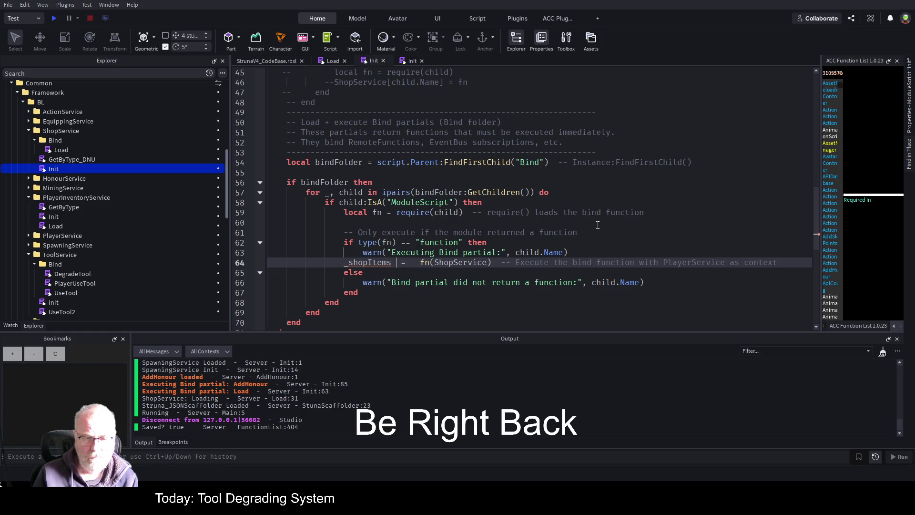
# Add an empty _shopItems = {} field inside the ShopService table and save the place
pyautogui.scroll(9, 451, 243)
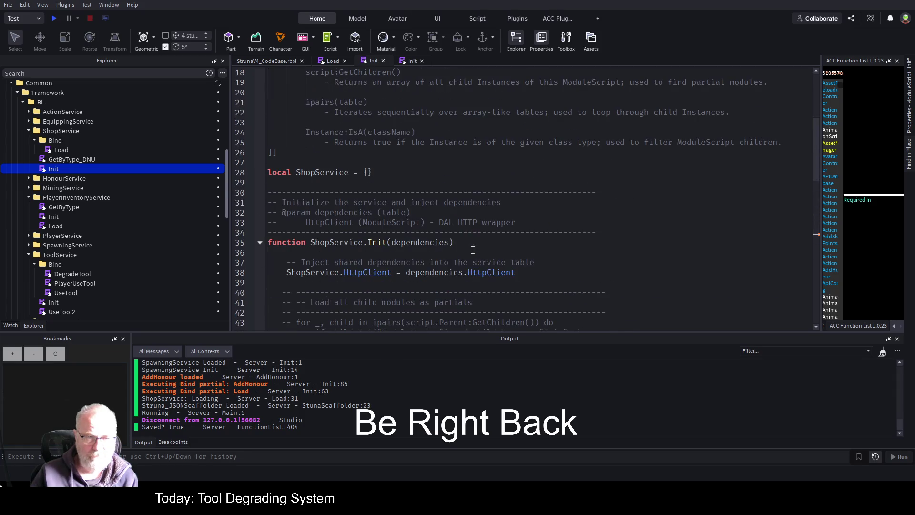
pyautogui.click(380, 177)
pyautogui.press('Left')
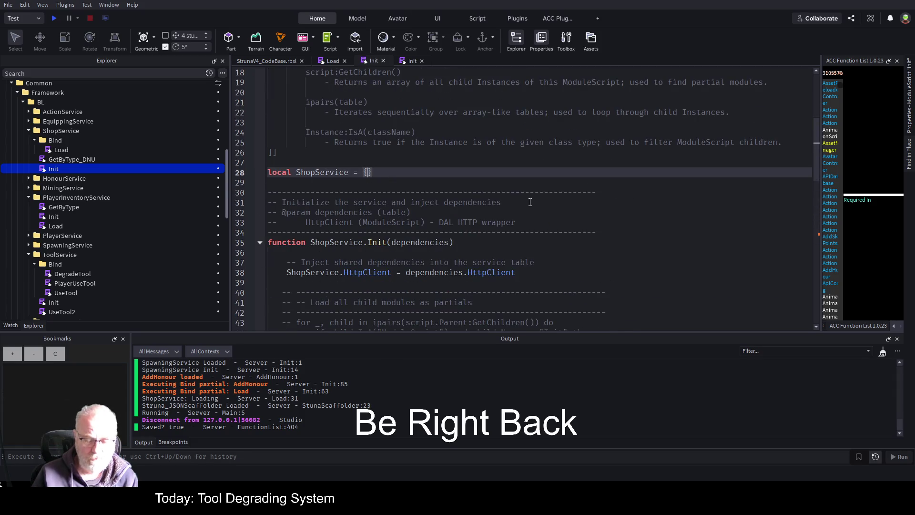
pyautogui.press('Return')
pyautogui.press('Return')
pyautogui.press('Up')
pyautogui.write('_shopItems')
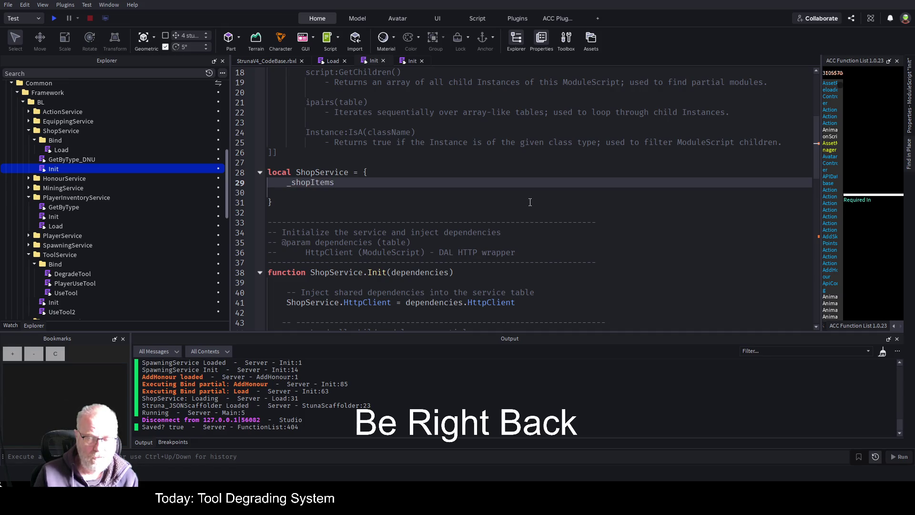
pyautogui.write(' = {}')
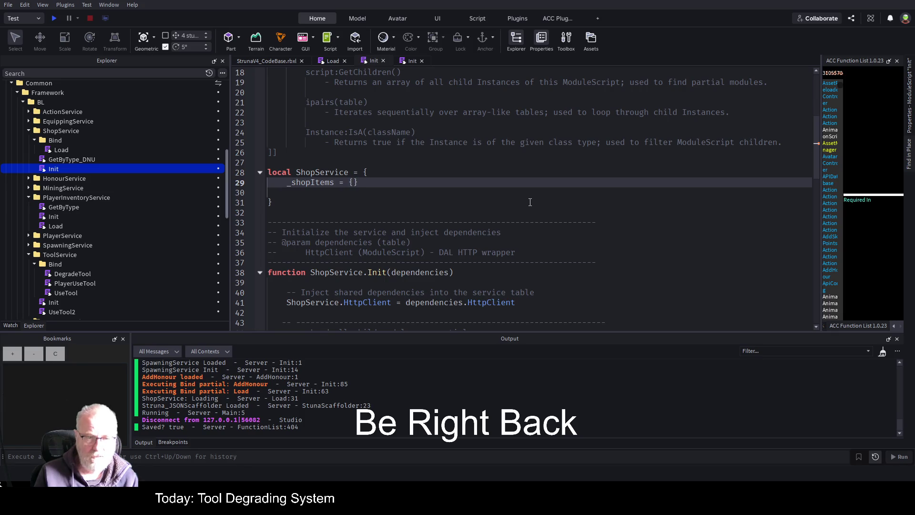
pyautogui.press('Down')
pyautogui.hotkey('ctrl', 's')
pyautogui.scroll(-10, 407, 172)
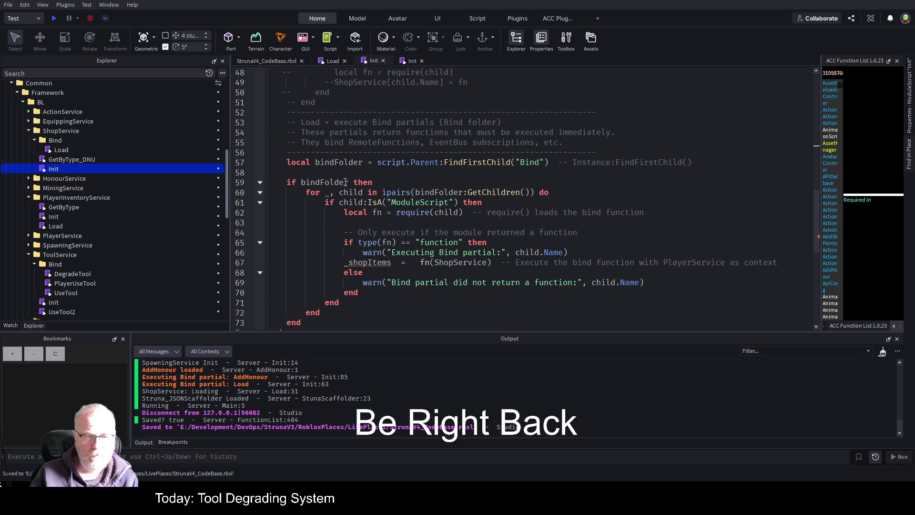
# Prefix _shopItems on line 67 with 'ShopService.' and save the place
pyautogui.scroll(6, 346, 183)
pyautogui.click(348, 152)
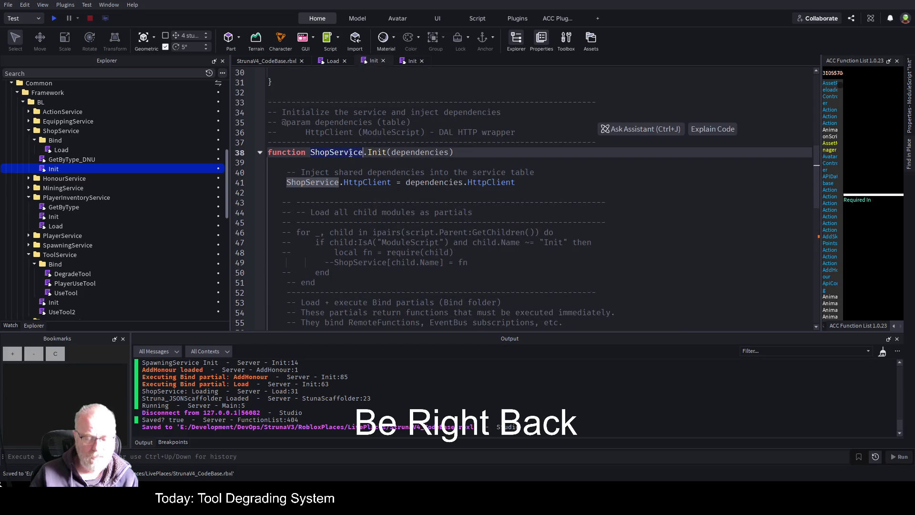
pyautogui.scroll(-5, 347, 152)
pyautogui.click(344, 292)
pyautogui.write('ShopService.')
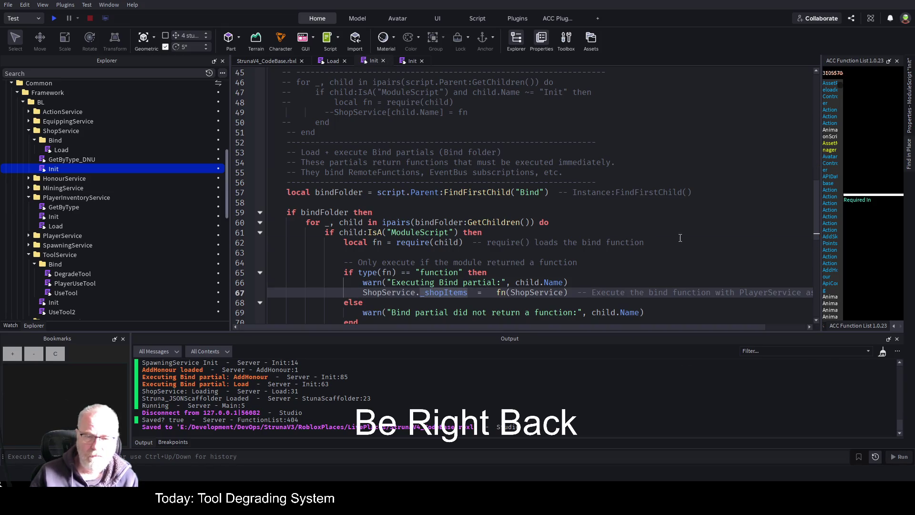
pyautogui.click(660, 245)
pyautogui.hotkey('ctrl', 's')
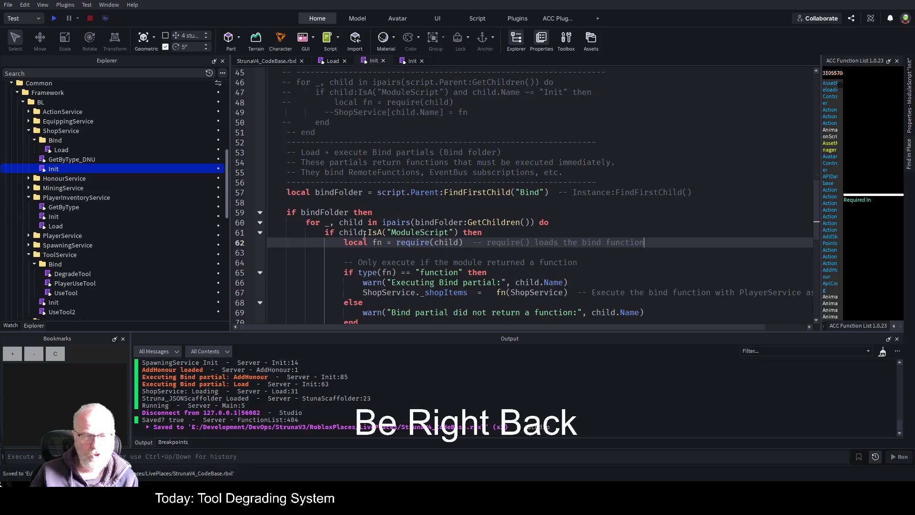
# Set a breakpoint on line 76 'return ShopService' and start a test run
pyautogui.scroll(5, 383, 171)
pyautogui.scroll(5, 370, 165)
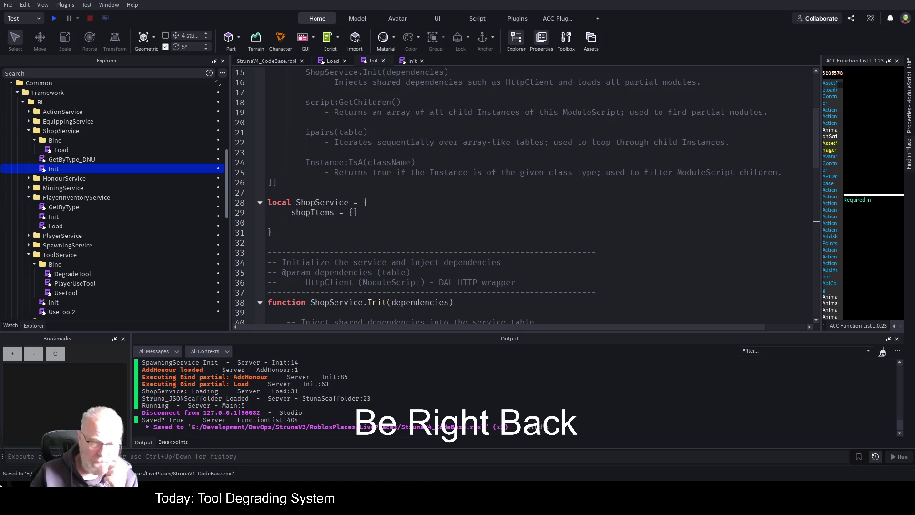
pyautogui.doubleClick(307, 213)
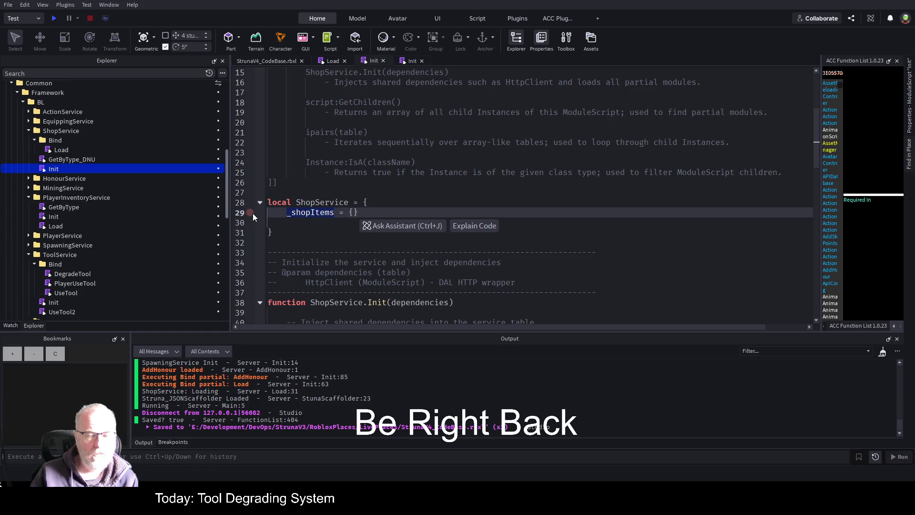
pyautogui.scroll(-14, 310, 213)
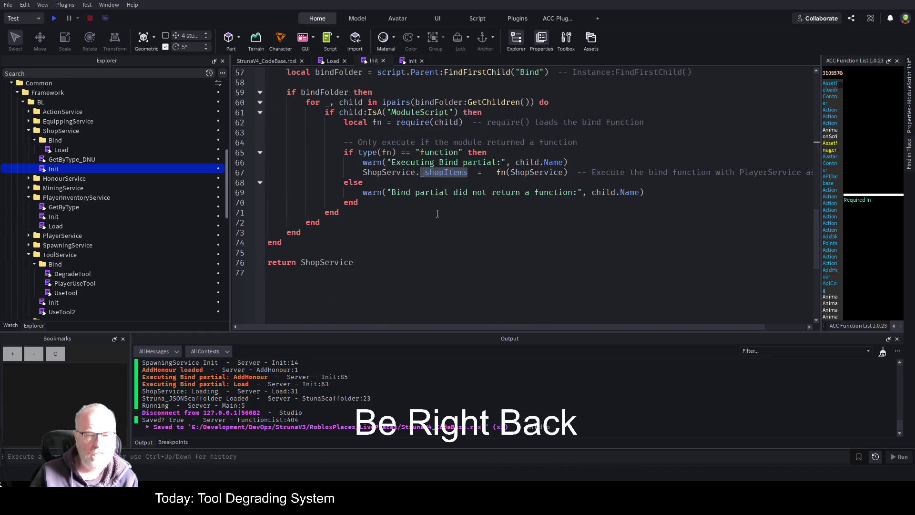
pyautogui.scroll(4, 344, 243)
pyautogui.scroll(-4, 339, 256)
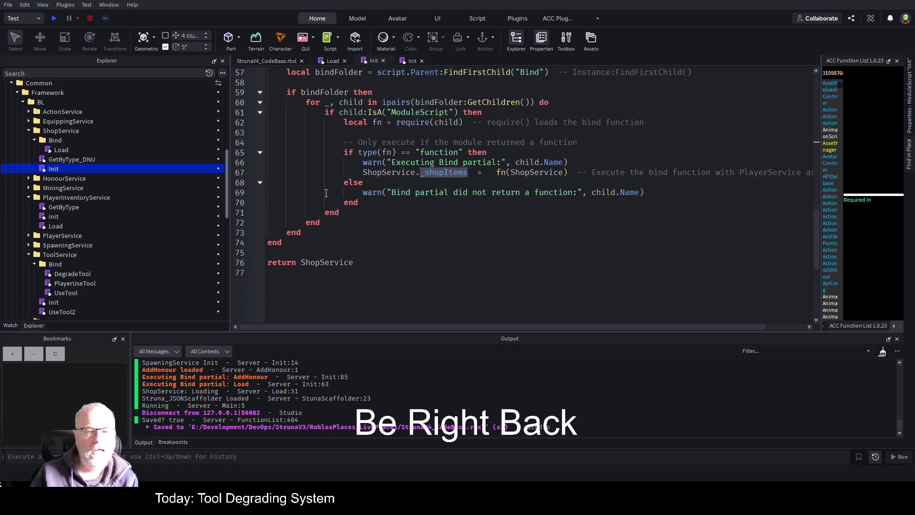
pyautogui.click(251, 262)
pyautogui.click(54, 18)
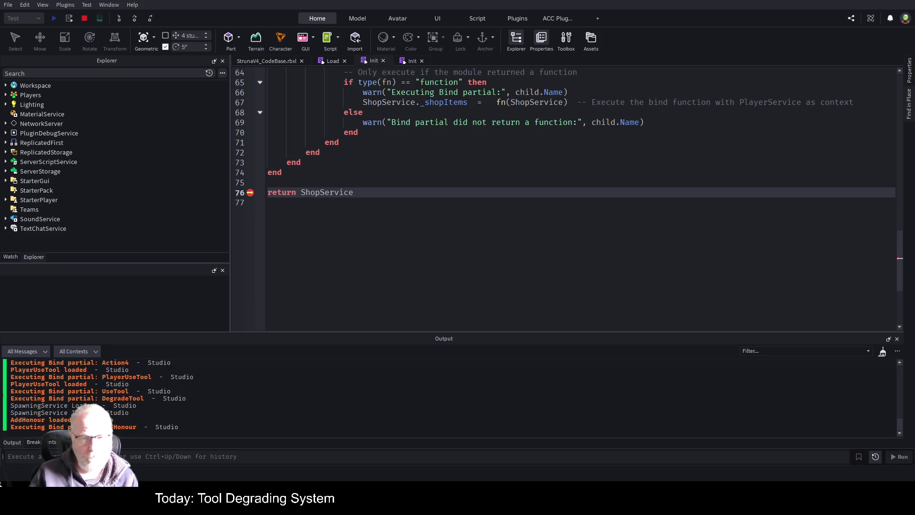
pyautogui.scroll(4, 572, 200)
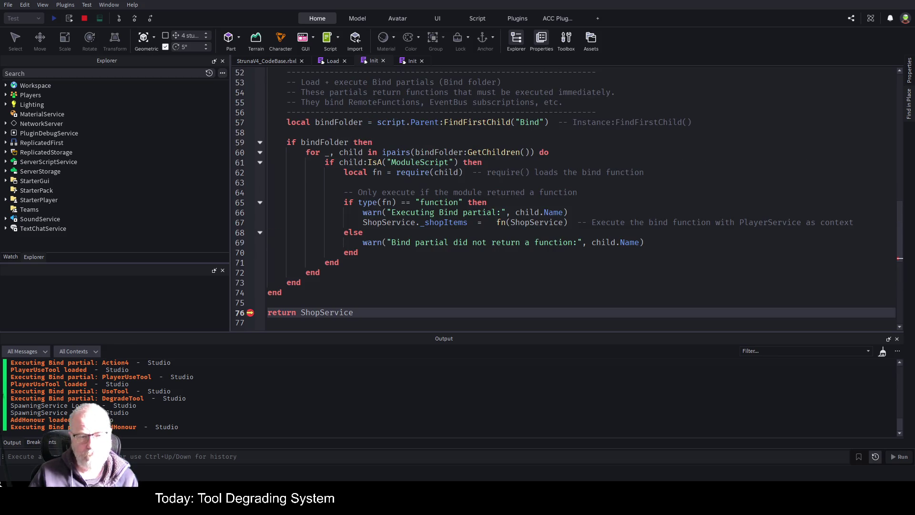
pyautogui.scroll(10, 572, 201)
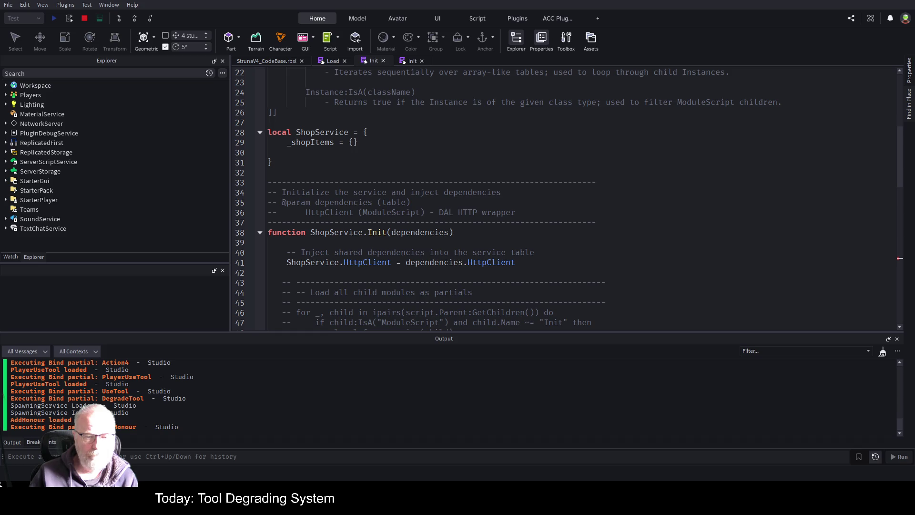
pyautogui.scroll(-15, 572, 200)
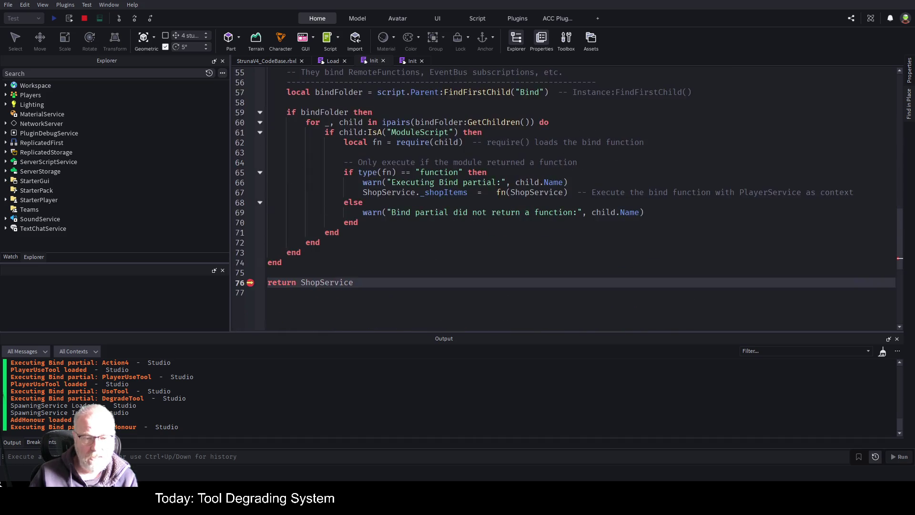
pyautogui.scroll(5, 567, 198)
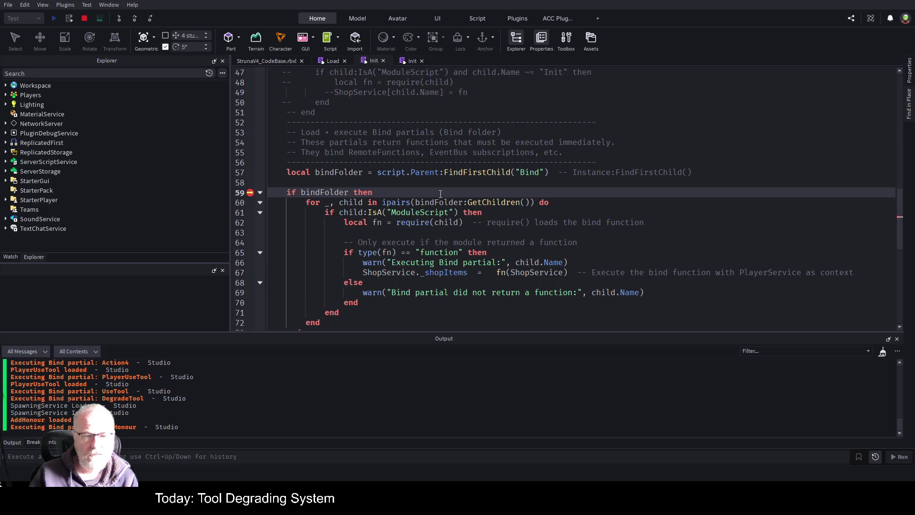
# Step Over through lines 59–74 of the Bind-partial loop until it finishes
pyautogui.scroll(-1, 451, 186)
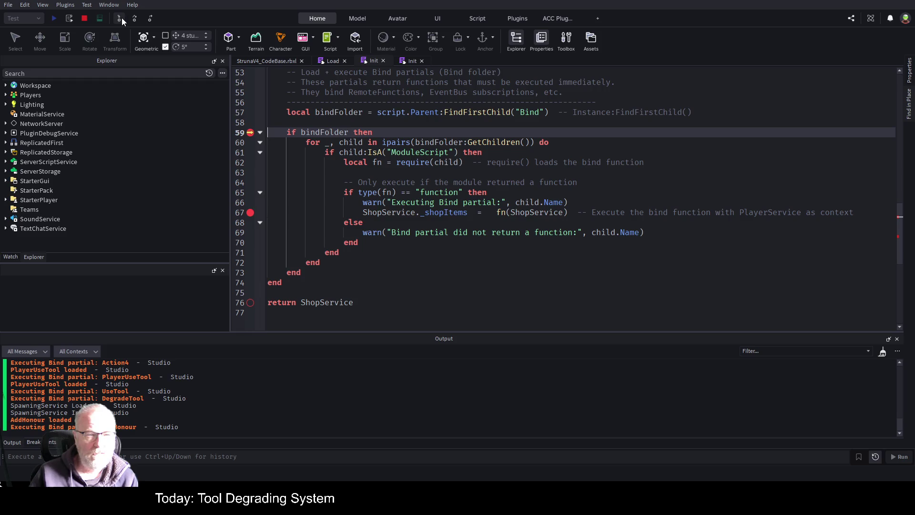
pyautogui.click(134, 19)
pyautogui.click(134, 19)
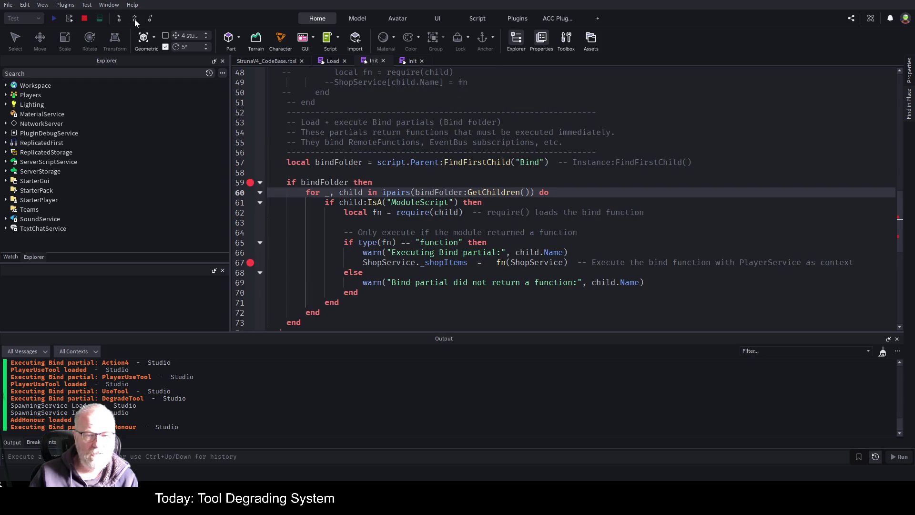
pyautogui.click(134, 20)
pyautogui.click(134, 19)
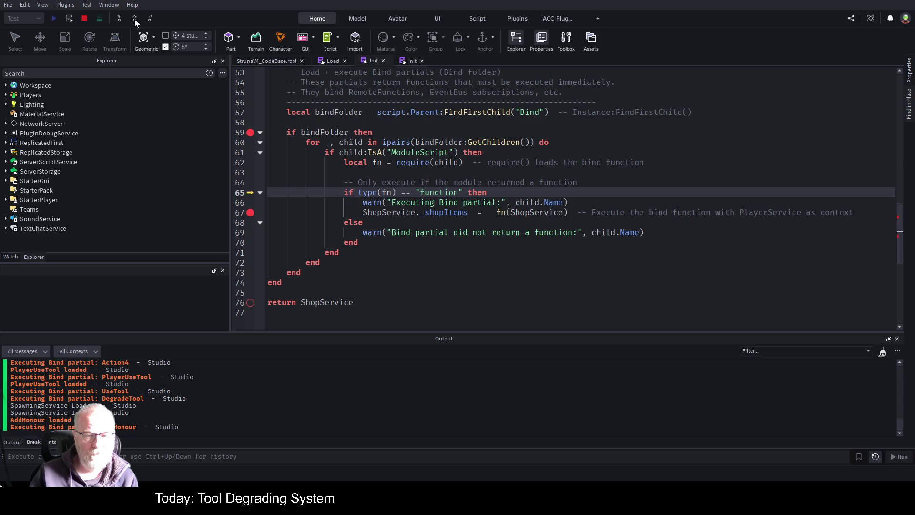
pyautogui.click(134, 19)
pyautogui.click(134, 19)
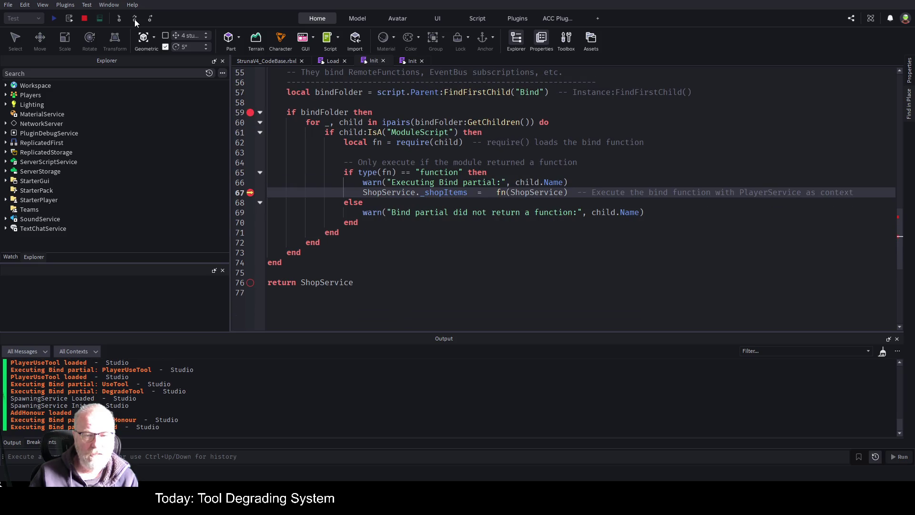
pyautogui.click(134, 19)
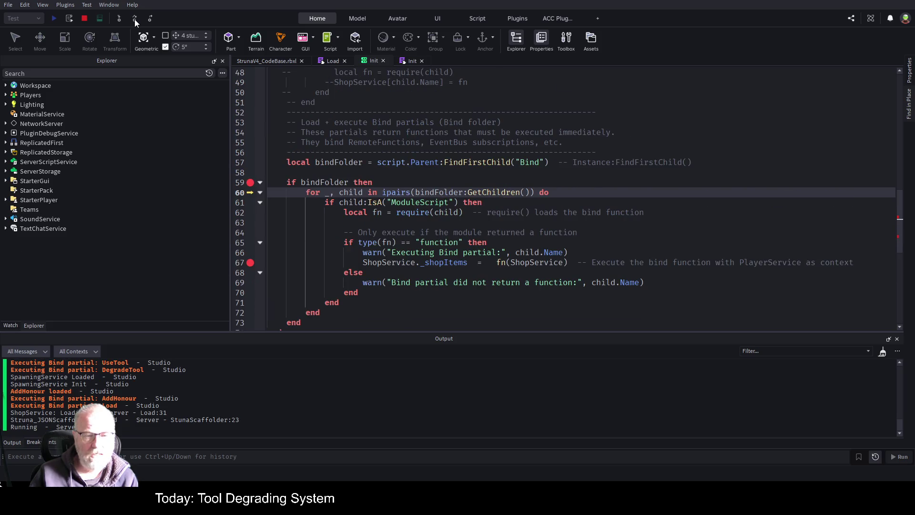
pyautogui.click(134, 19)
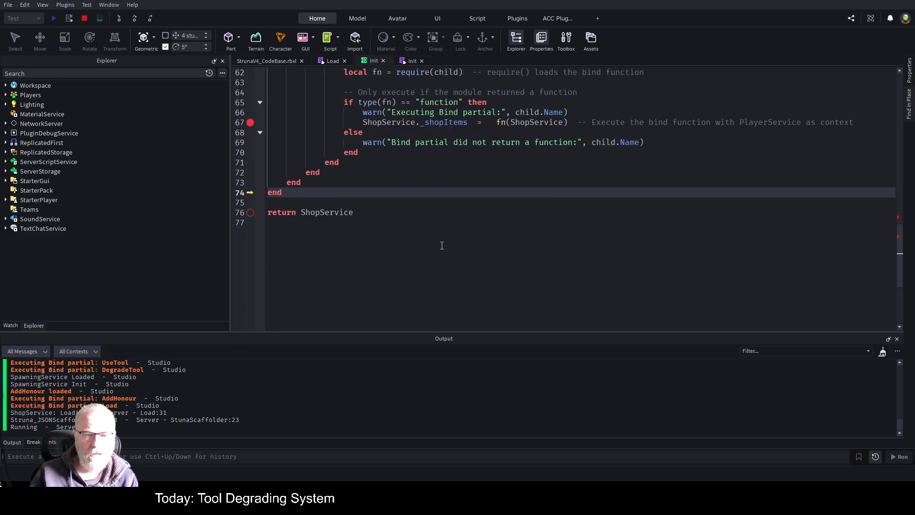
# Review the paused Init code around lines 63–71, then switch to the StrunaV4_CodeBase game view
pyautogui.scroll(1, 379, 225)
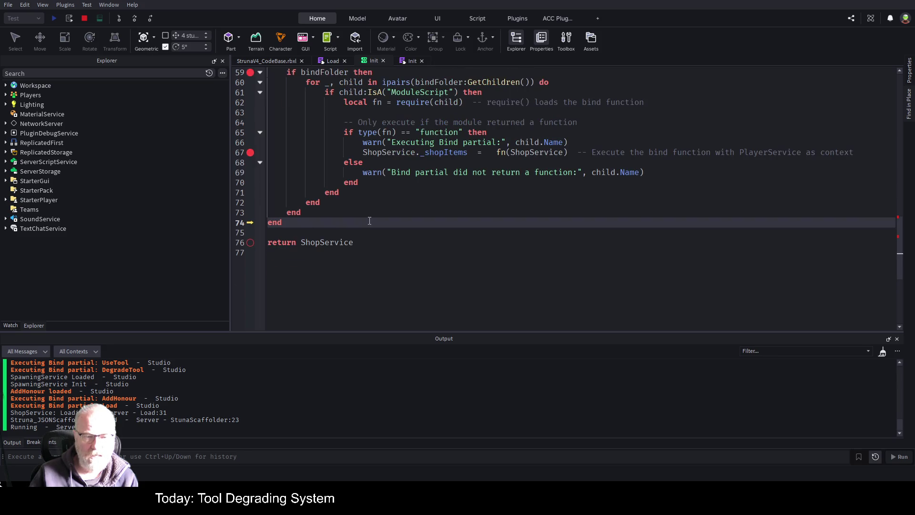
pyautogui.scroll(5, 372, 224)
pyautogui.scroll(-3, 477, 245)
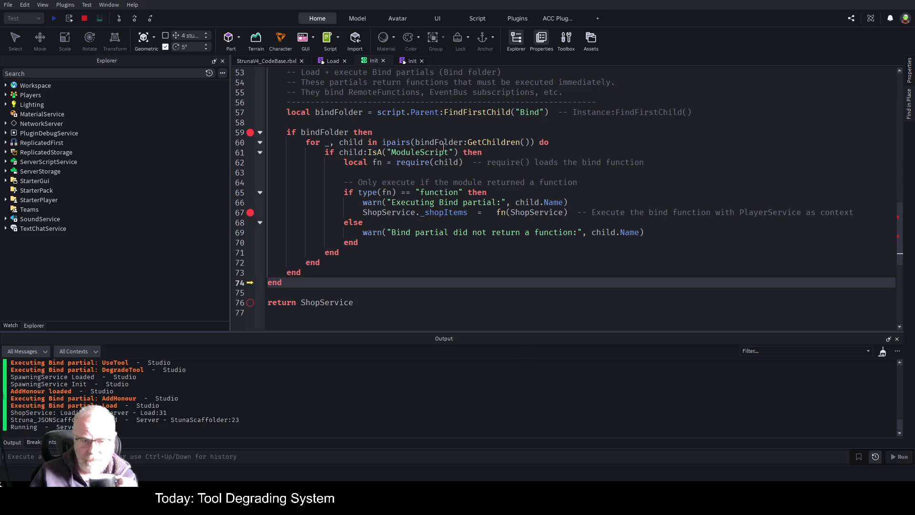
pyautogui.click(553, 174)
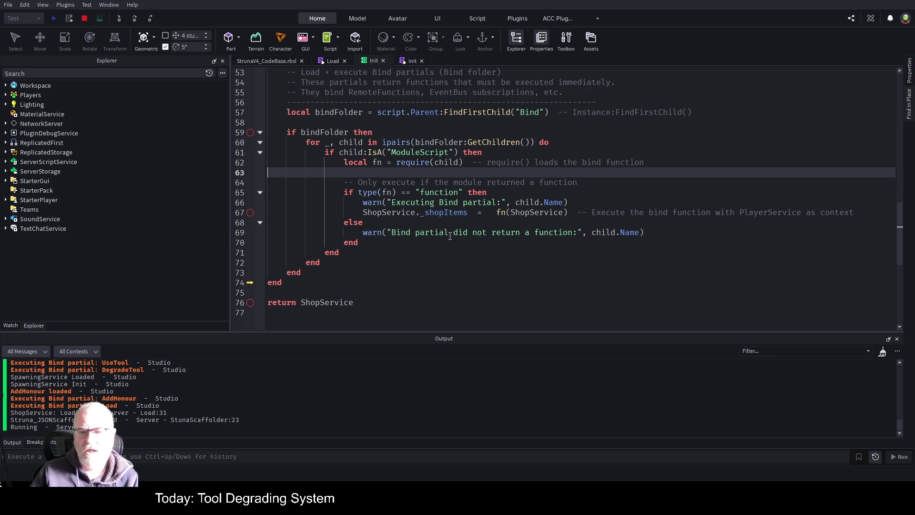
pyautogui.click(414, 247)
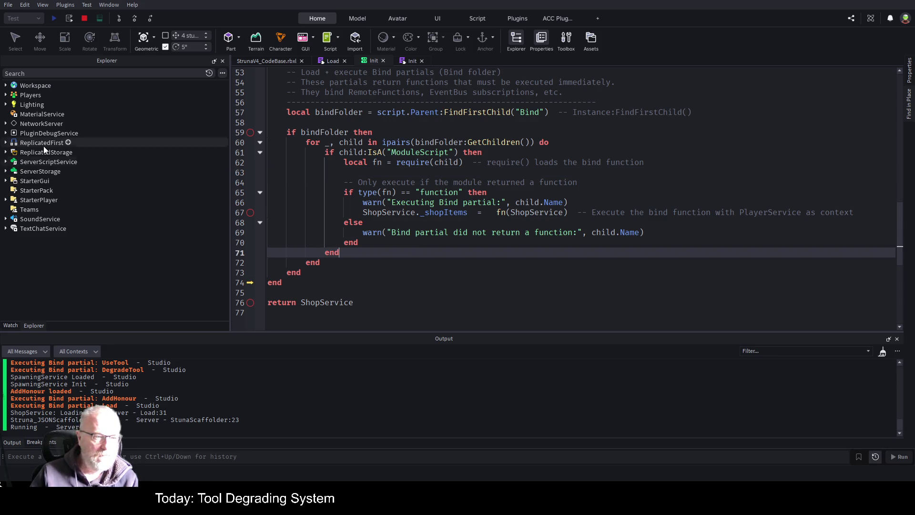
pyautogui.click(264, 62)
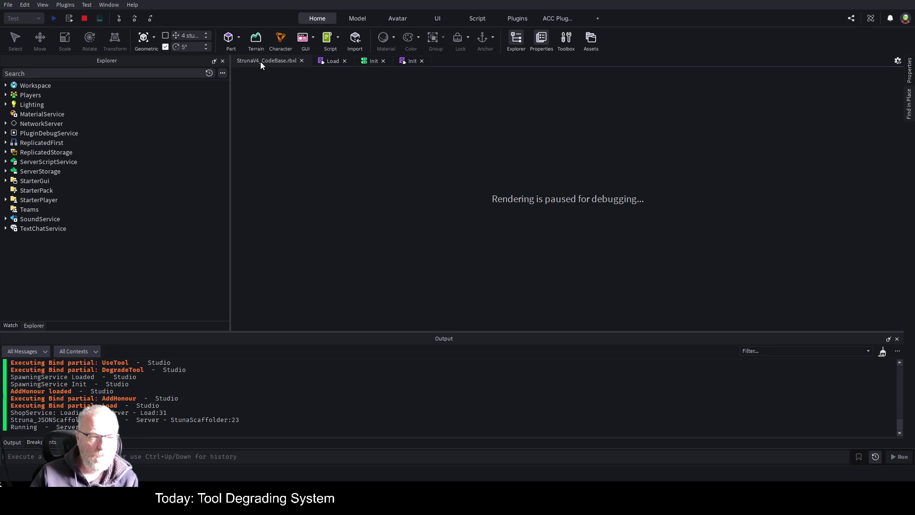
# Stop the playtest and collapse the ShopService, PlayerInventoryService and ToolService folders in Explorer
pyautogui.click(83, 20)
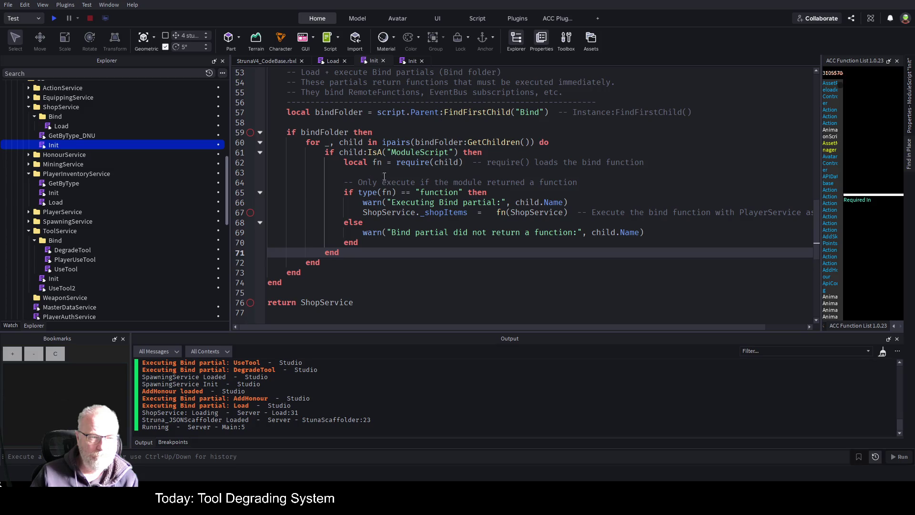
pyautogui.scroll(2, 148, 219)
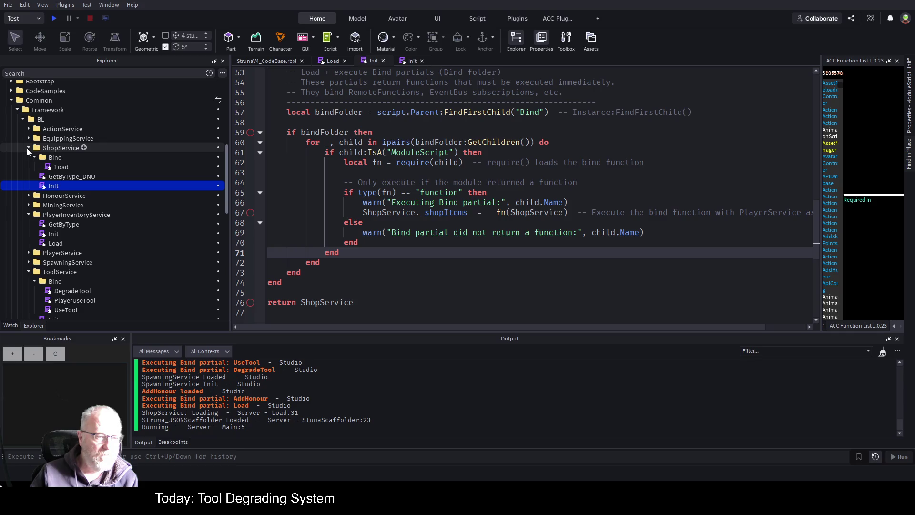
pyautogui.click(28, 147)
pyautogui.click(29, 176)
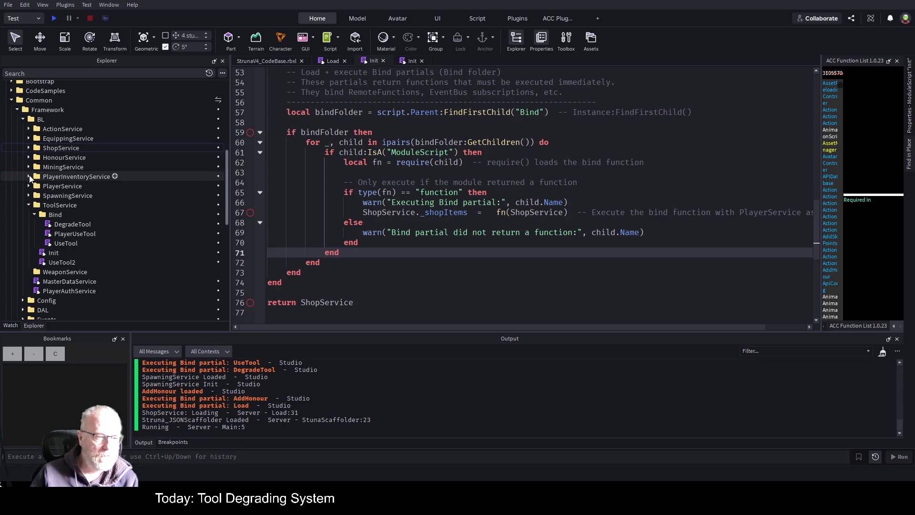
pyautogui.click(28, 205)
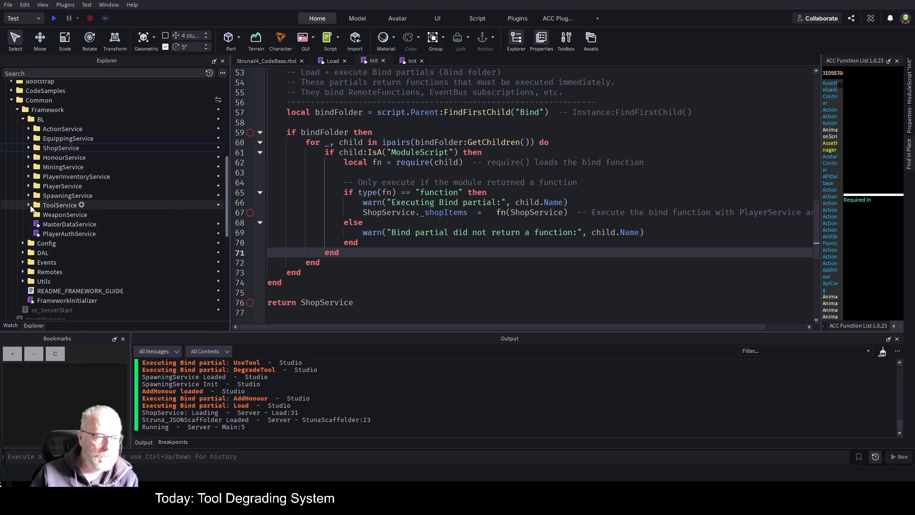
# Expand the Remotes folder and open the RemoteRegistry script
pyautogui.click(24, 271)
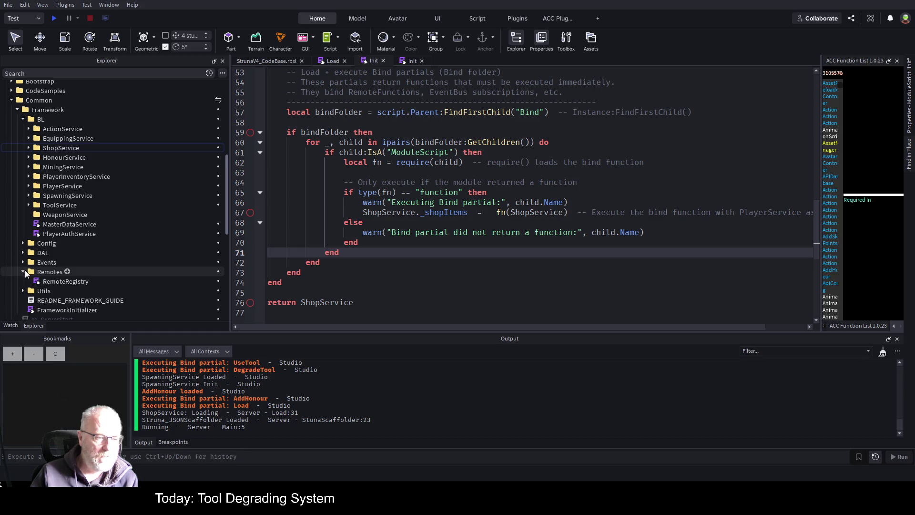
pyautogui.click(62, 284)
pyautogui.doubleClick(62, 285)
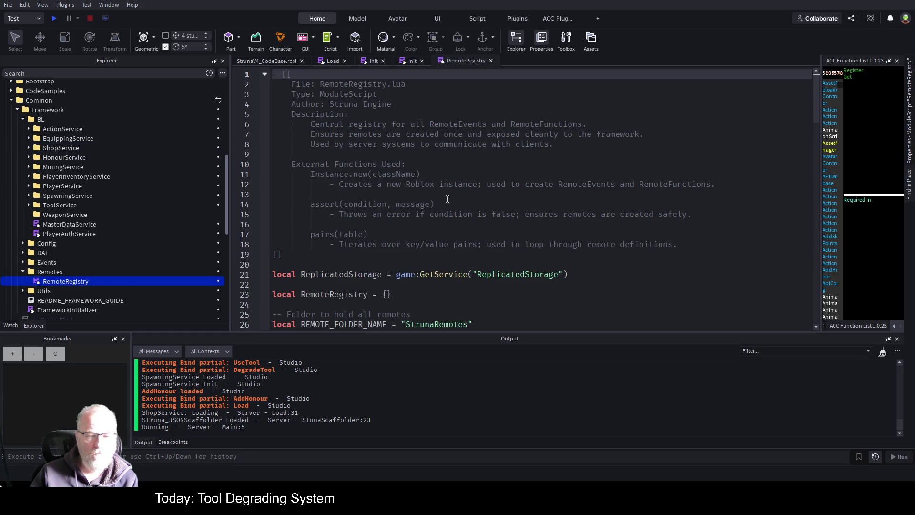
# Duplicate the GetPlayerInventory entry onto a new line after SellInventoryItem in REMOTES
pyautogui.scroll(-5, 584, 215)
pyautogui.scroll(-9, 560, 171)
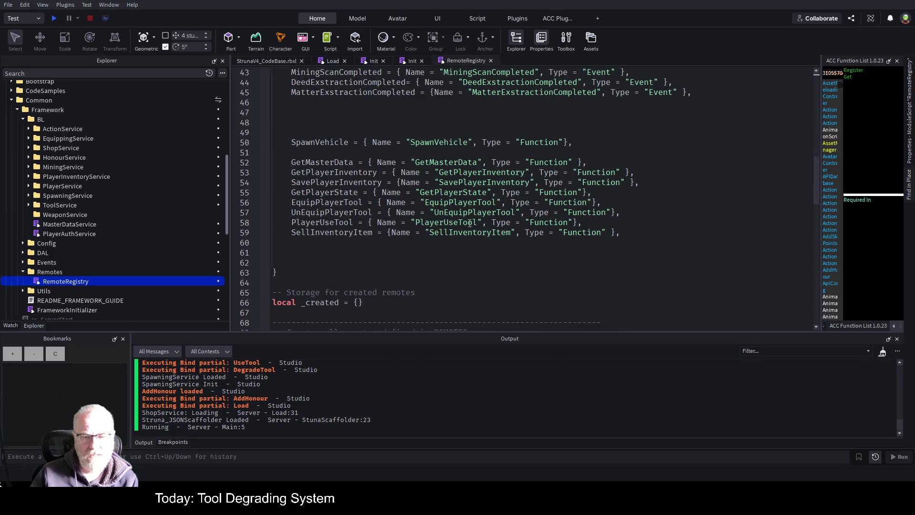
pyautogui.click(422, 222)
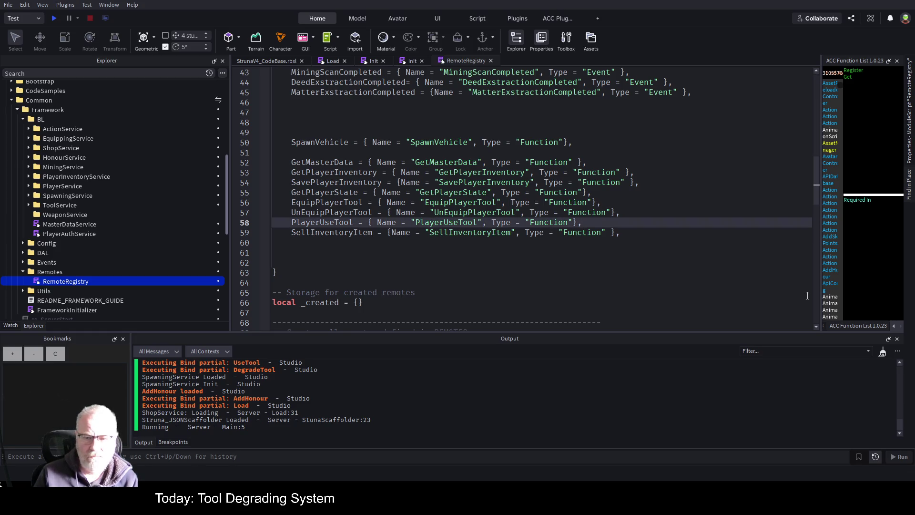
pyautogui.hotkey('shift', 'Home')
pyautogui.press('Up')
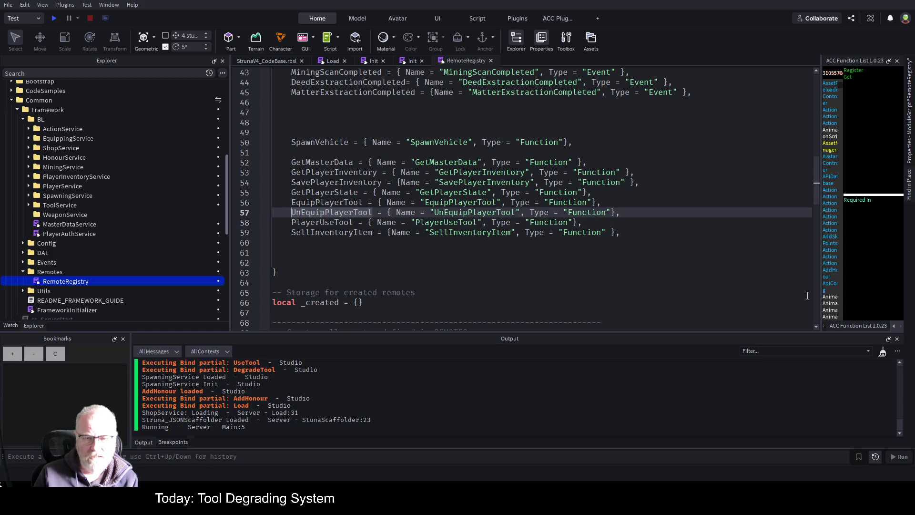
pyautogui.press('Up')
pyautogui.press('Up')
pyautogui.press('Up')
pyautogui.hotkey('shift', 'End')
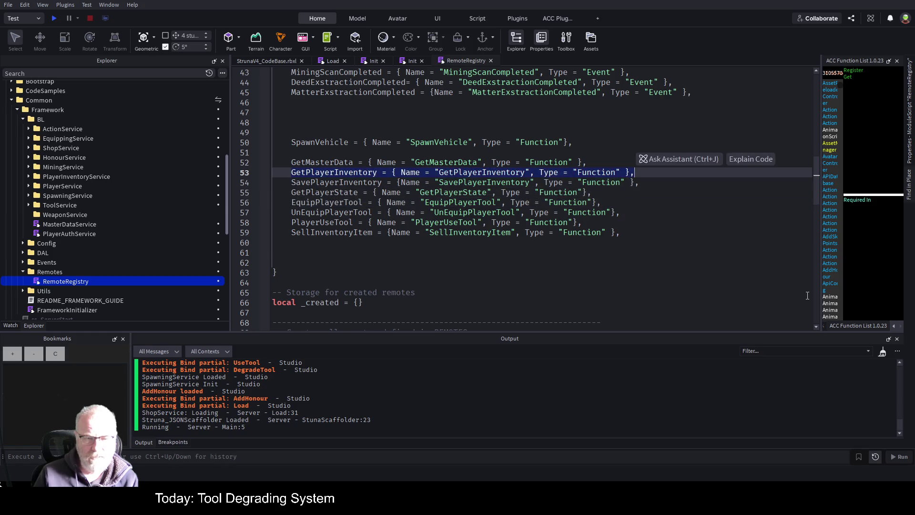
pyautogui.hotkey('ctrl', 'c')
pyautogui.press('Down')
pyautogui.press('Down')
pyautogui.press('Down')
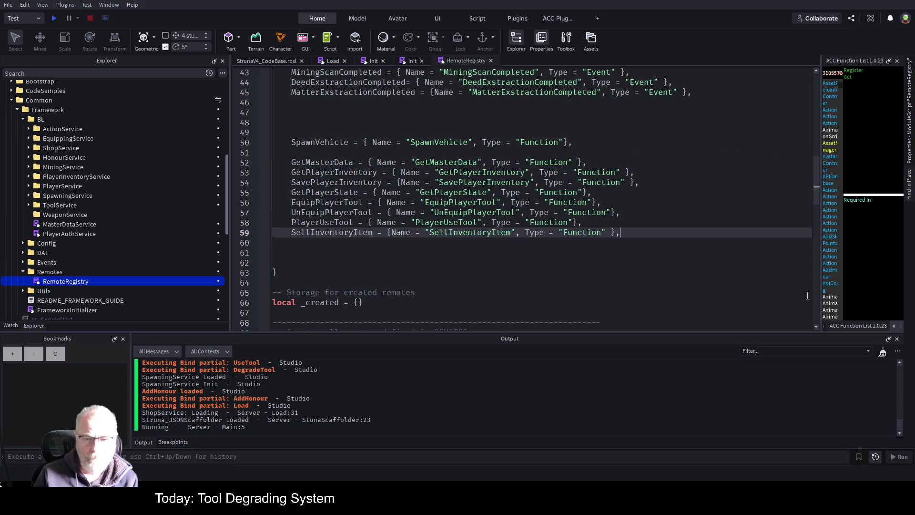
pyautogui.hotkey('ctrl', 'v')
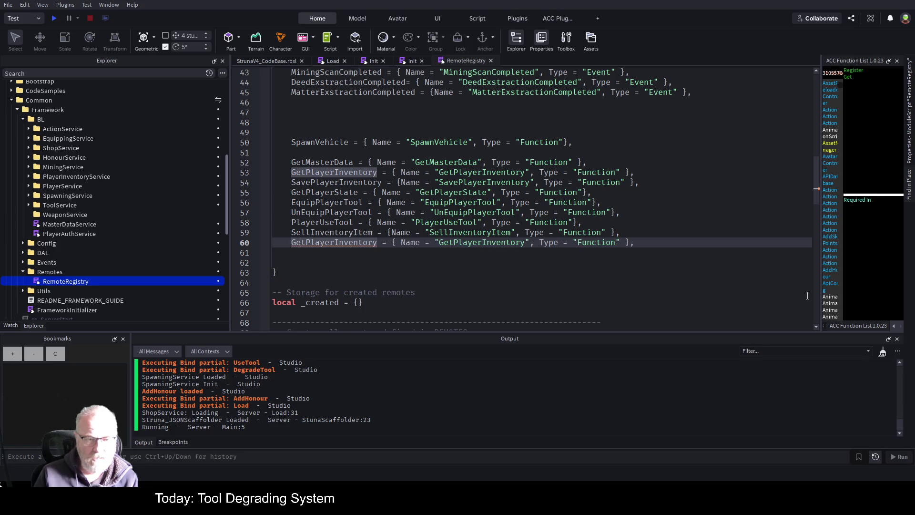
# Rename the copy to GetShopItems with Name "GetShopItems", Type "Function", and save the place
pyautogui.press('Home')
pyautogui.press('Right')
pyautogui.press('Right')
pyautogui.press('Right')
pyautogui.press('Delete')
pyautogui.press('Delete')
pyautogui.press('Delete')
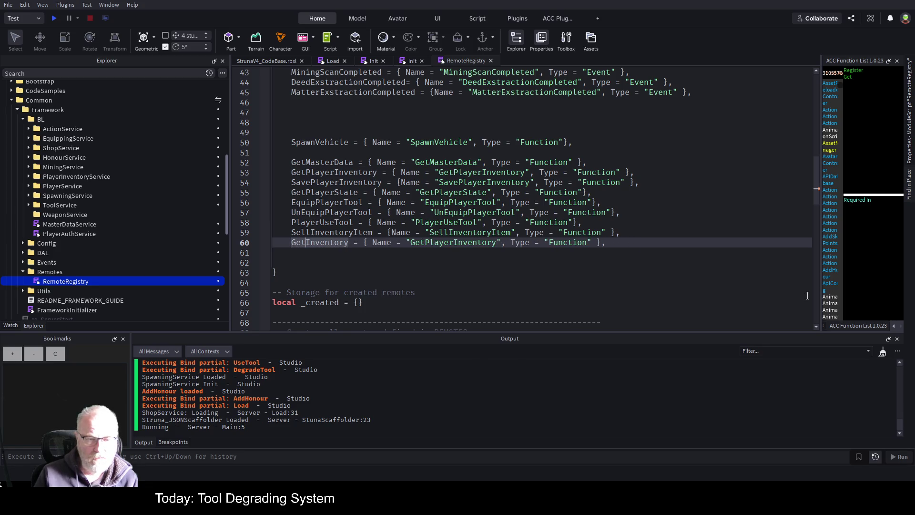
pyautogui.write('ShopItem')
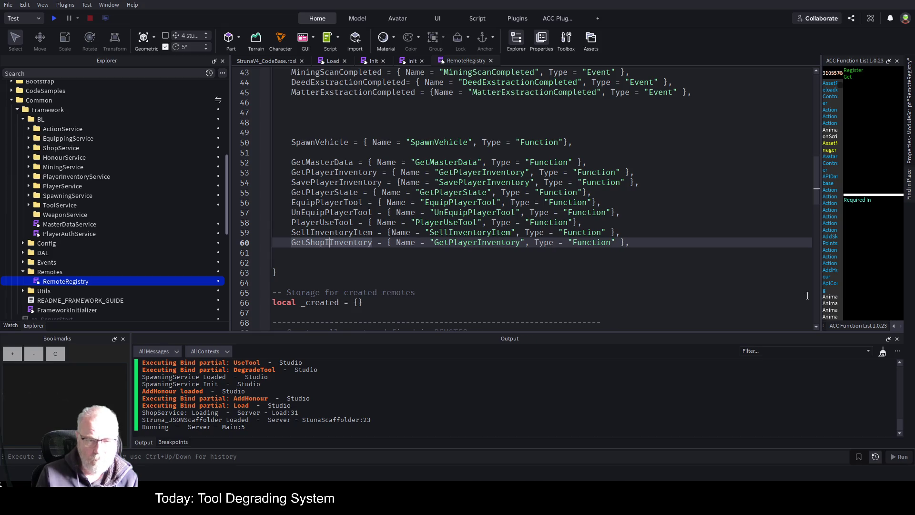
pyautogui.press('Delete')
pyautogui.press('Delete')
pyautogui.press('Delete')
pyautogui.write('s')
pyautogui.press('Delete')
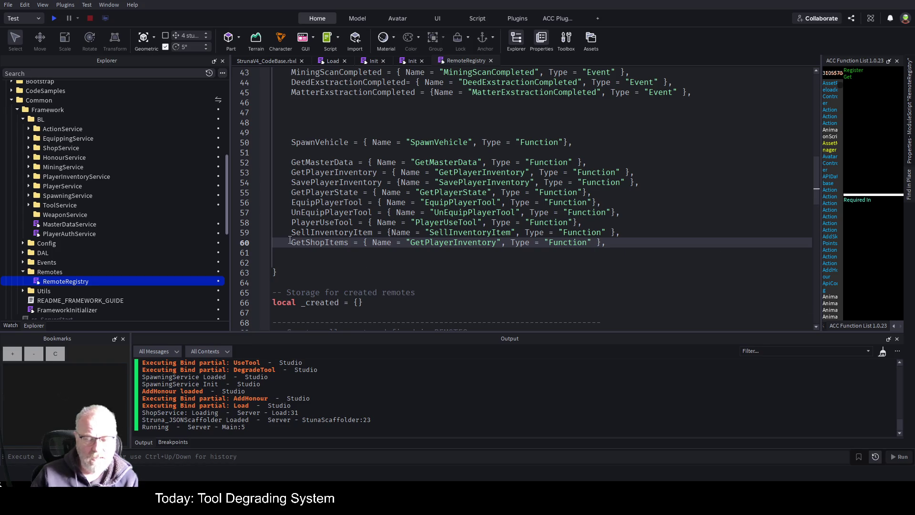
pyautogui.doubleClick(336, 244)
pyautogui.doubleClick(451, 243)
pyautogui.hotkey('ctrl', 'v')
pyautogui.press('Down')
pyautogui.press('Down')
pyautogui.press('Down')
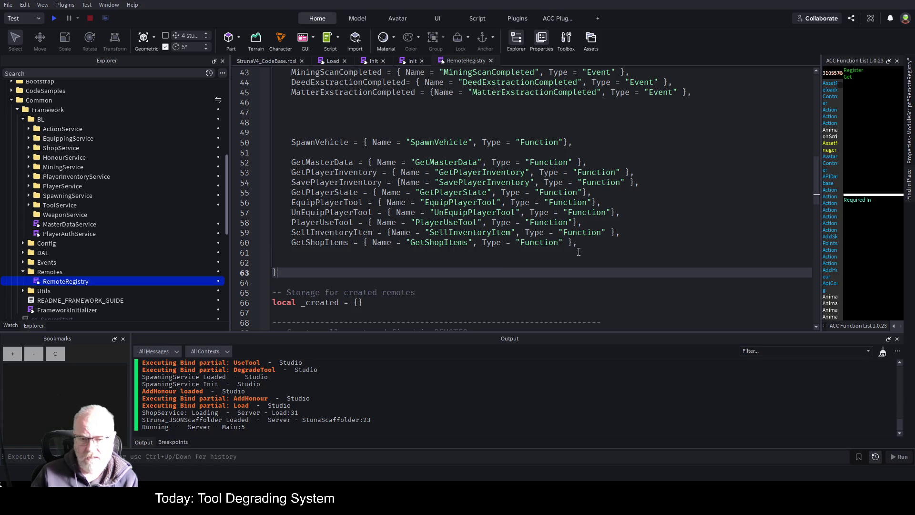
pyautogui.click(429, 253)
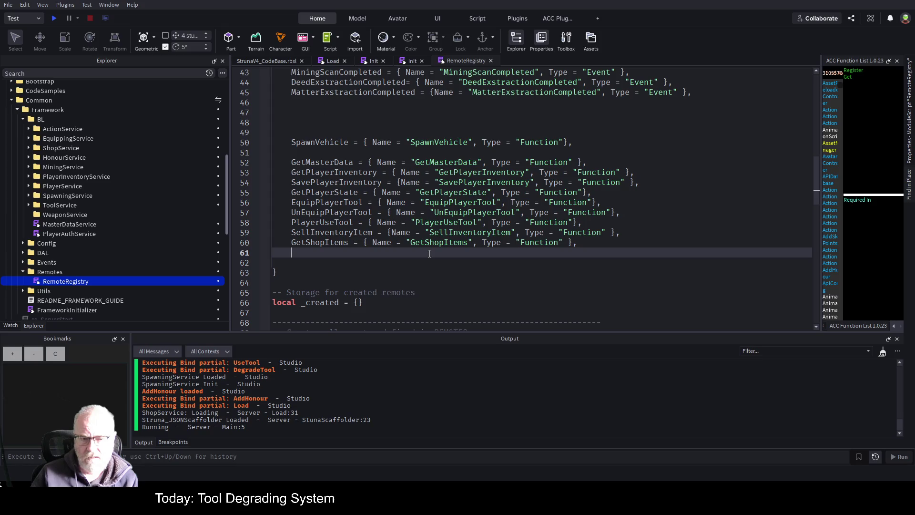
pyautogui.hotkey('ctrl', 's')
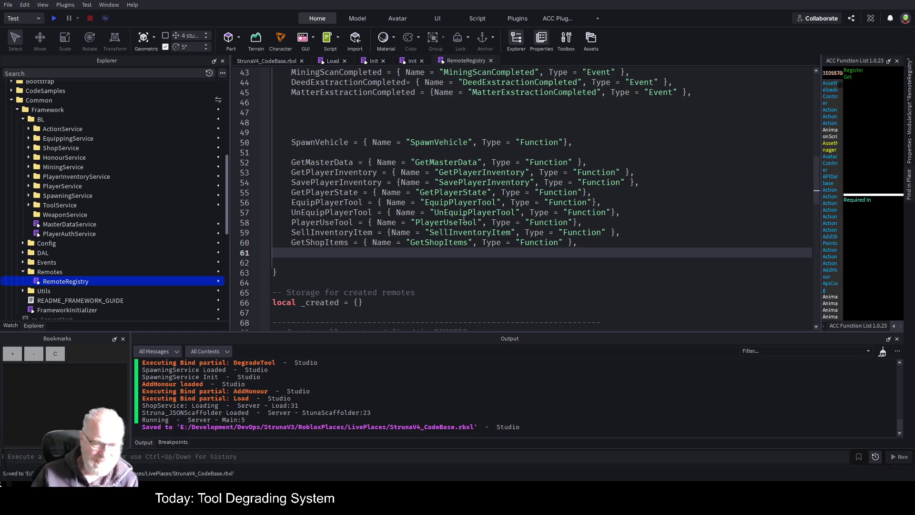
pyautogui.scroll(4, 458, 217)
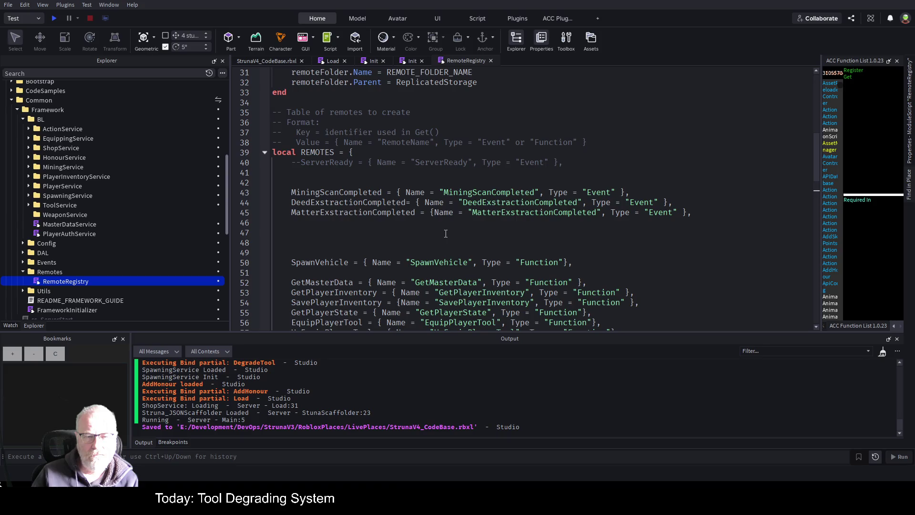
pyautogui.scroll(-7, 446, 234)
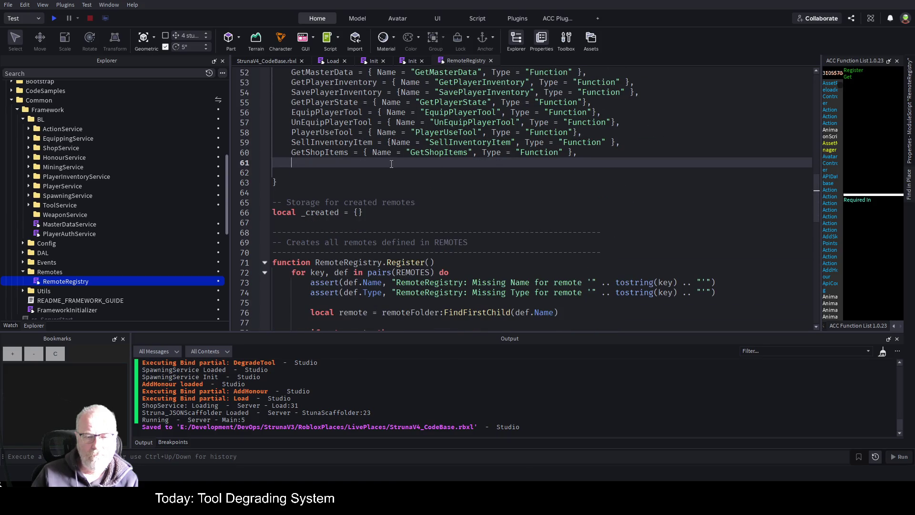
pyautogui.scroll(-2, 391, 164)
pyautogui.scroll(-3, 548, 204)
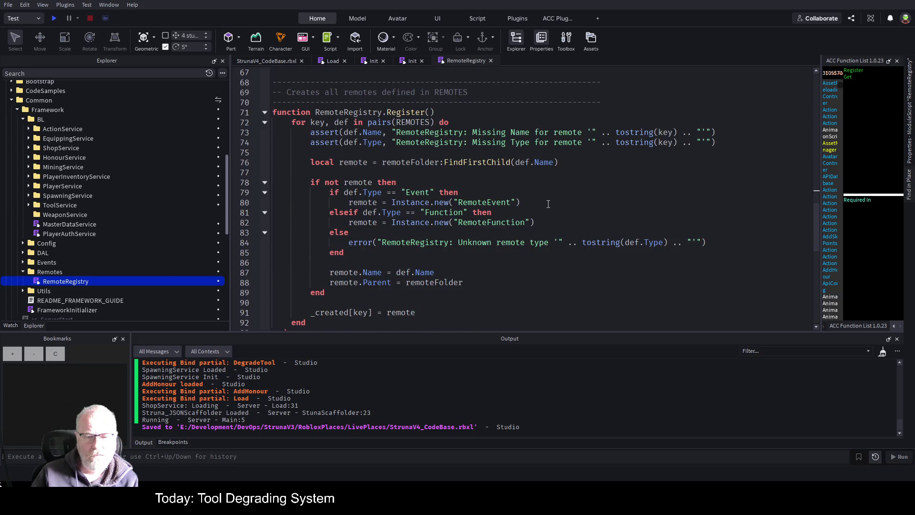
pyautogui.scroll(8, 486, 211)
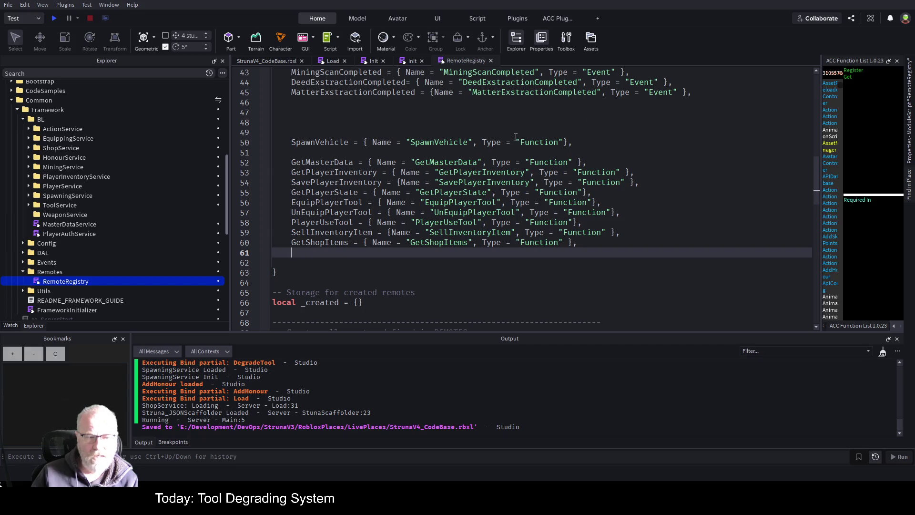
pyautogui.click(54, 18)
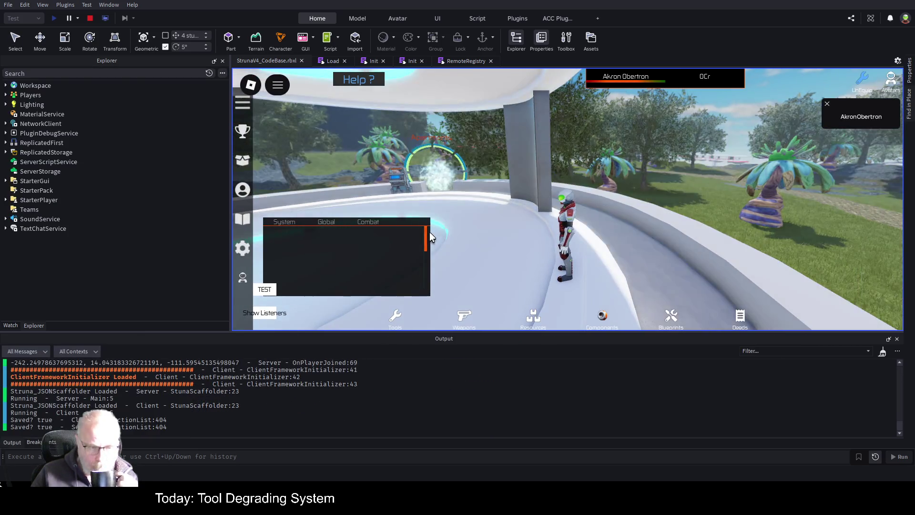
# Enlarge the output log and browse ReplicatedStorage's Common and ClientFramework folders
pyautogui.moveTo(488, 334); pyautogui.dragTo(491, 228)
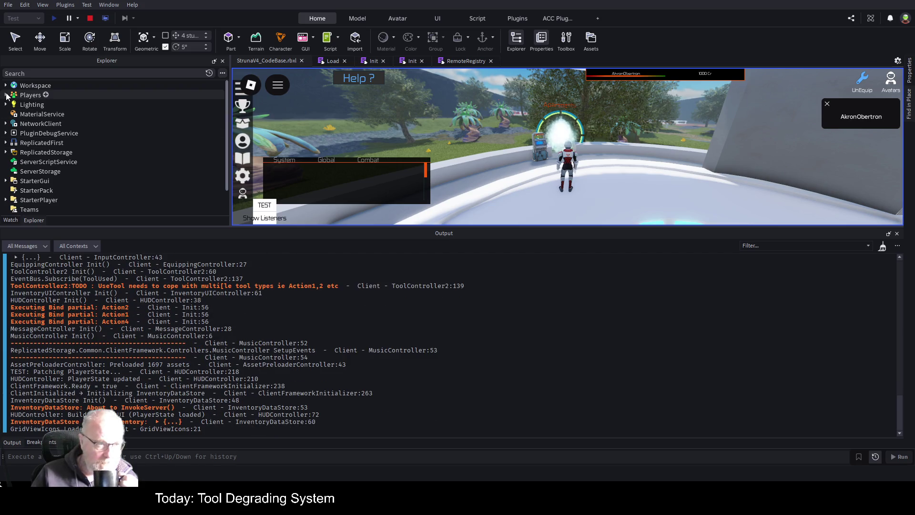
pyautogui.click(6, 152)
pyautogui.click(11, 162)
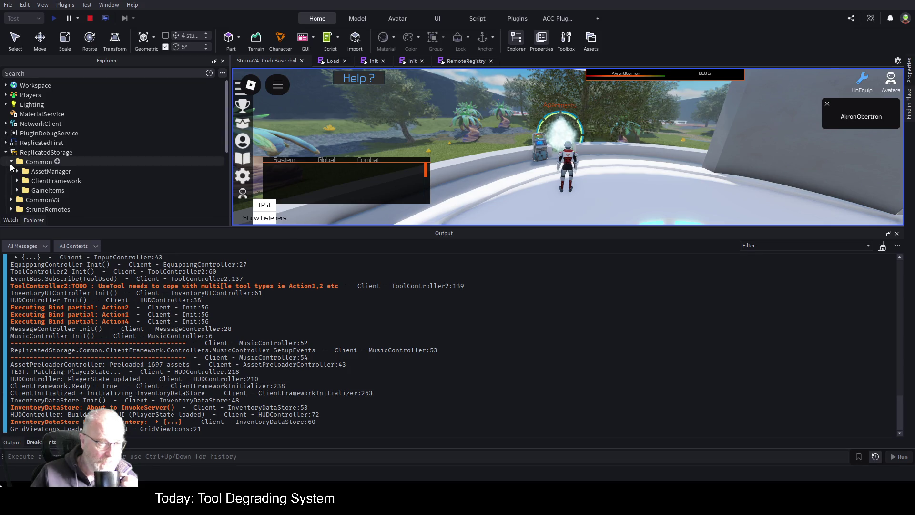
pyautogui.scroll(-2, 157, 129)
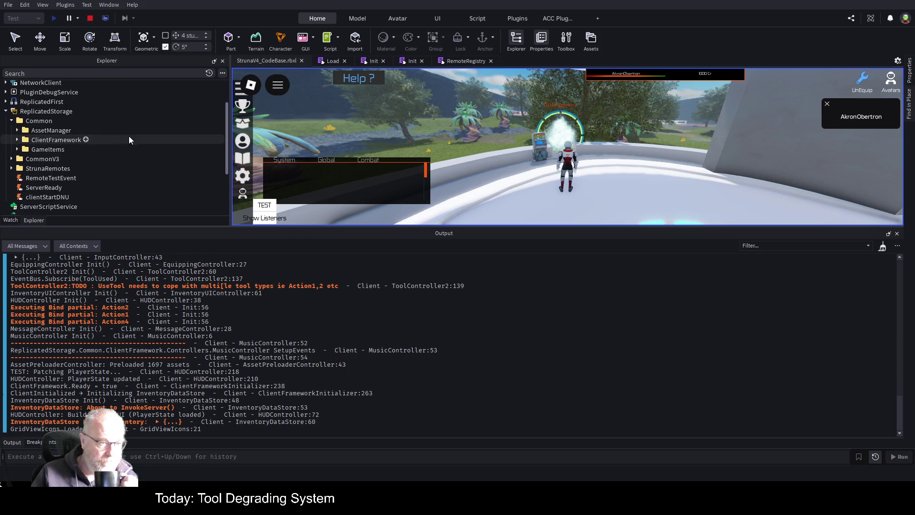
pyautogui.click(17, 139)
pyautogui.click(23, 168)
pyautogui.click(23, 169)
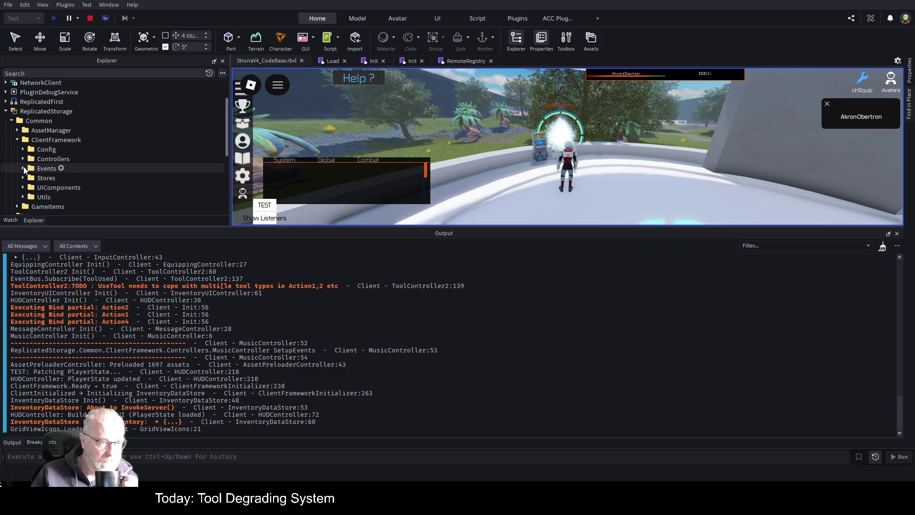
pyautogui.click(17, 140)
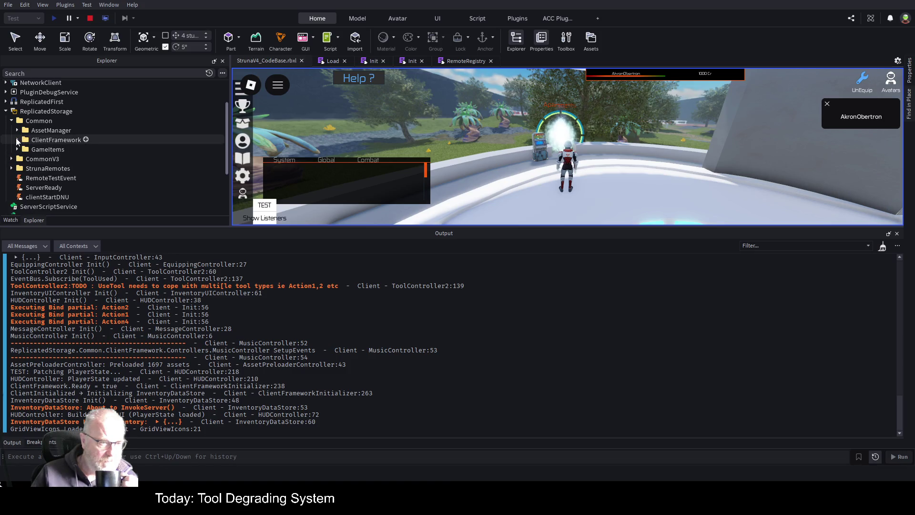
# Expand StrunaRemotes, confirm the GetShopItems remote exists, and stop the playtest
pyautogui.click(12, 168)
pyautogui.scroll(-4, 100, 133)
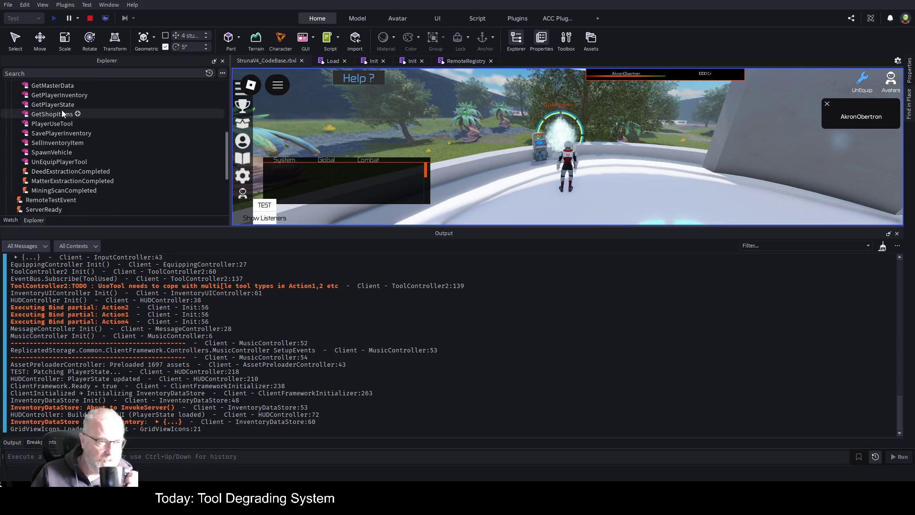
pyautogui.click(45, 116)
pyautogui.click(90, 18)
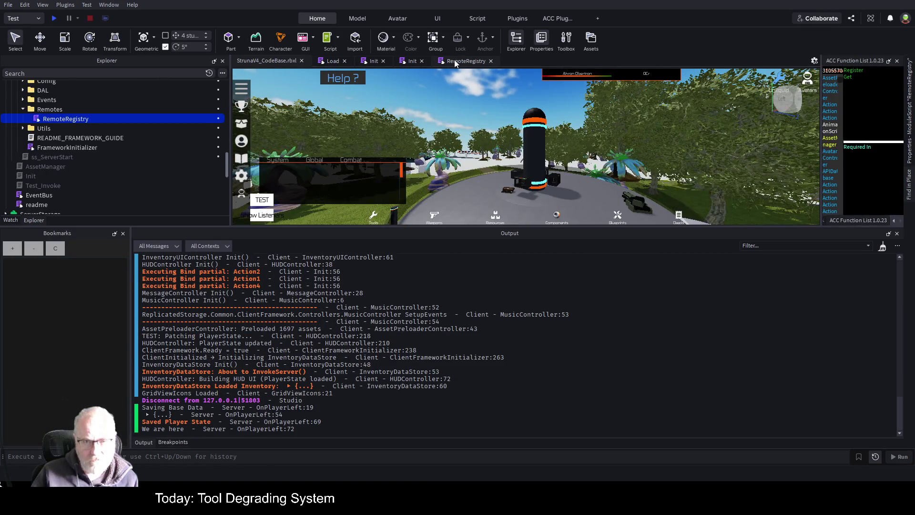
# Return to RemoteRegistry with a taller editor and select GetPlayerInventory on line 53 for a place-wide search
pyautogui.click(454, 61)
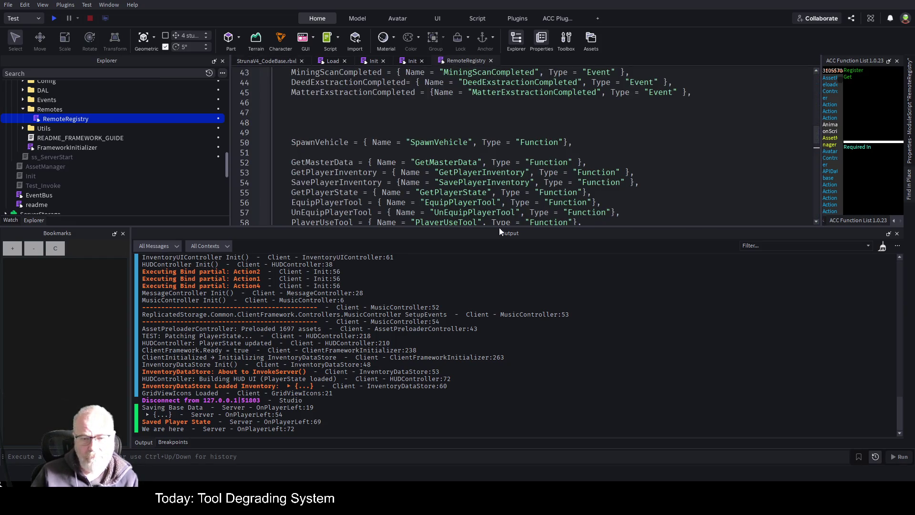
pyautogui.moveTo(499, 227); pyautogui.dragTo(499, 378)
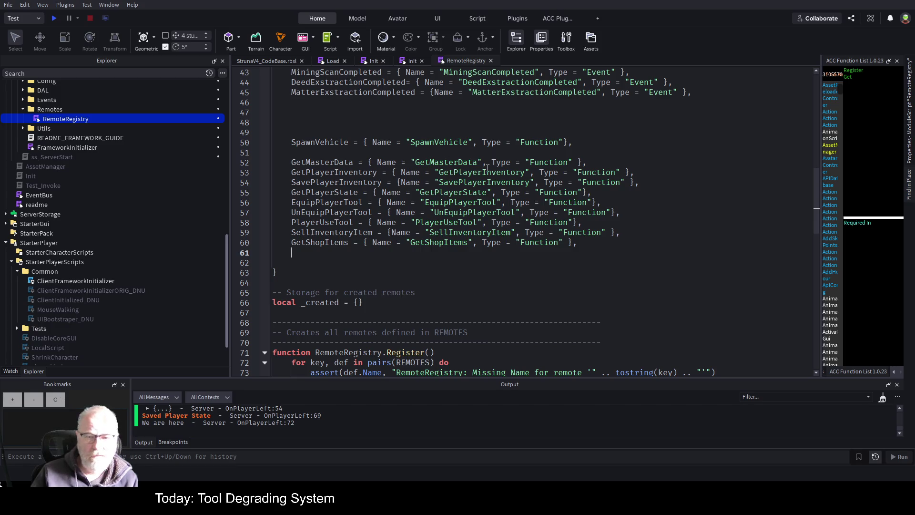
pyautogui.doubleClick(467, 172)
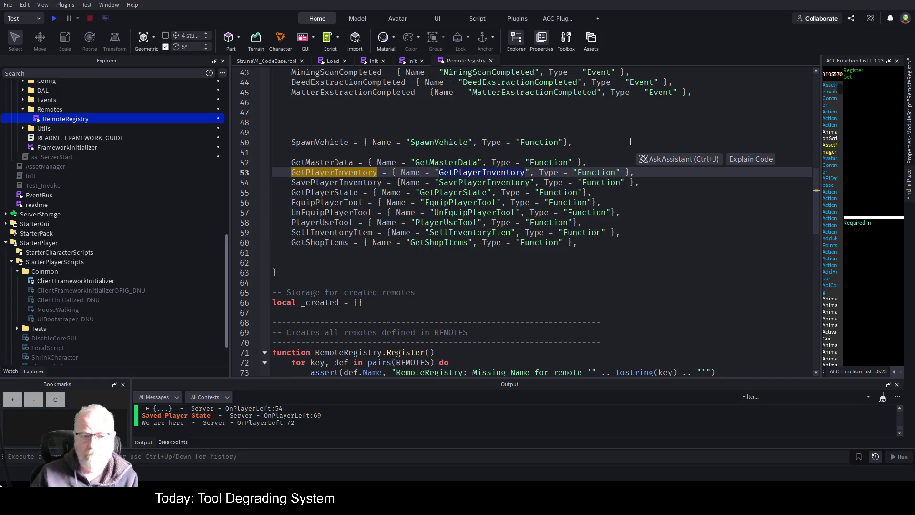
pyautogui.click(910, 188)
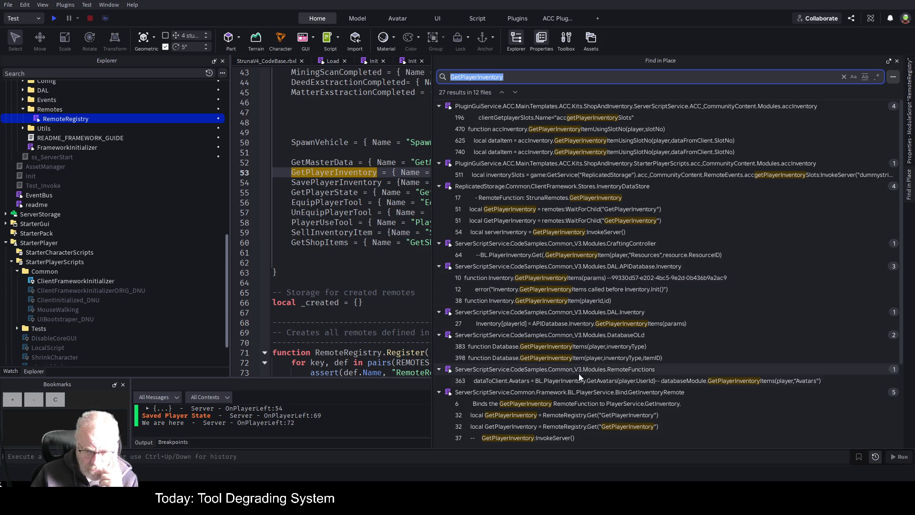
# Open the GetInventoryRemote script from the 27 GetPlayerInventory results and widen its editor
pyautogui.scroll(-3, 667, 305)
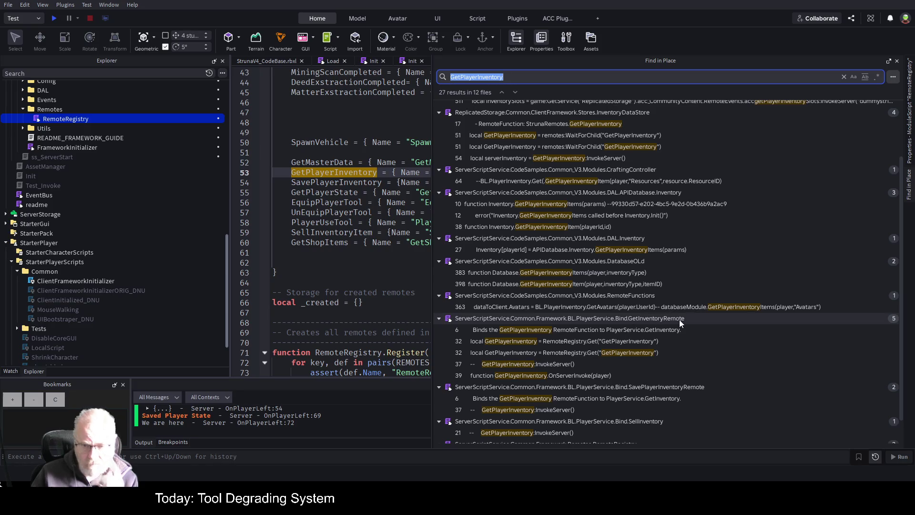
pyautogui.click(540, 330)
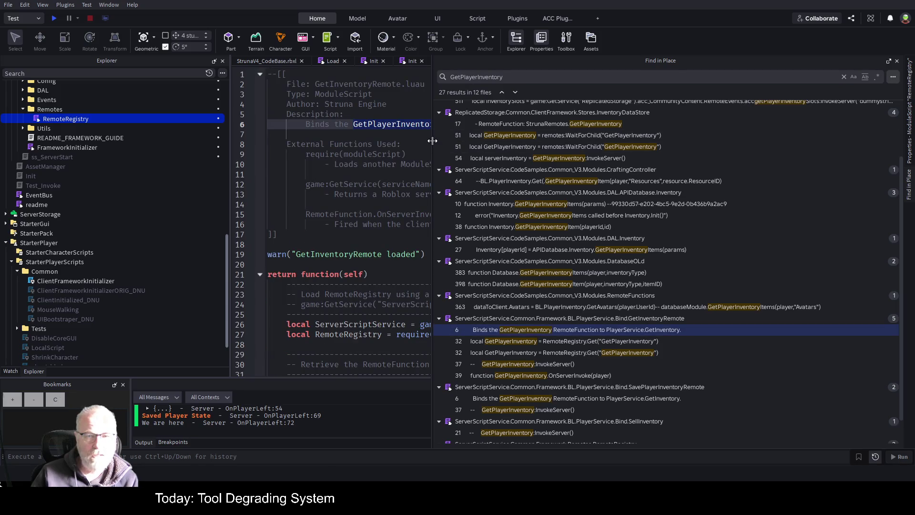
pyautogui.moveTo(433, 141); pyautogui.dragTo(832, 159)
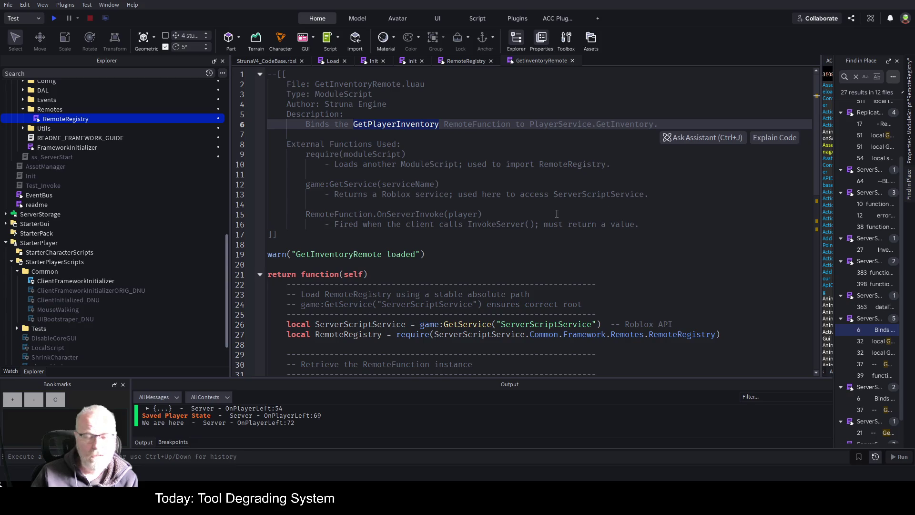
pyautogui.click(377, 150)
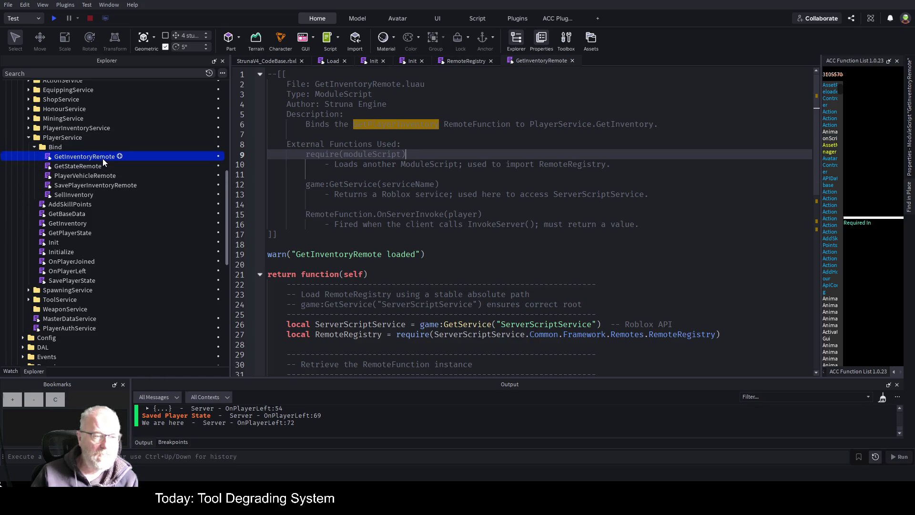
# Paste a copy of PlayerService's GetInventoryRemote into ShopService's Bind folder and open the copy
pyautogui.click(102, 158)
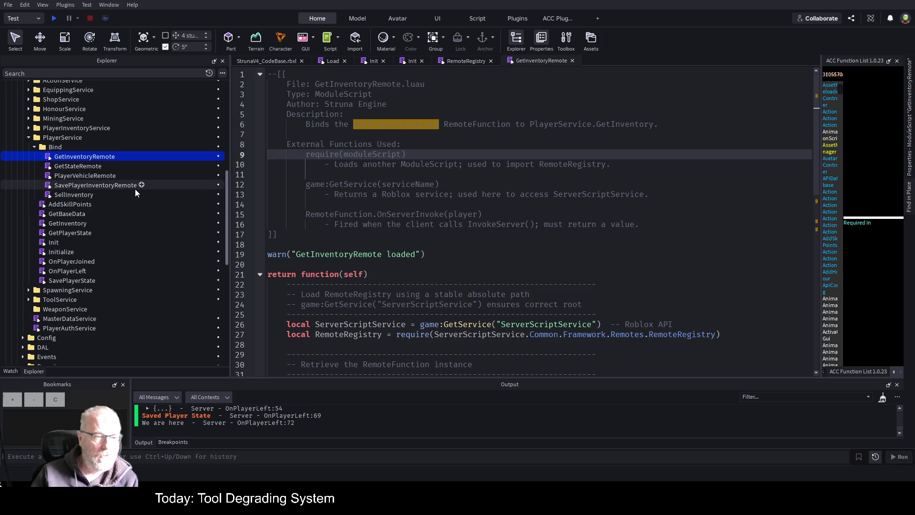
pyautogui.scroll(3, 135, 189)
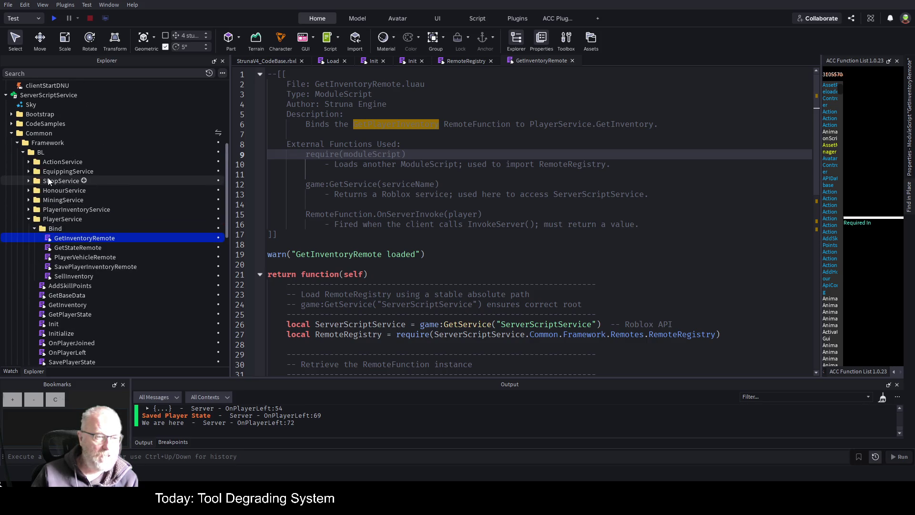
pyautogui.click(27, 180)
pyautogui.click(45, 191)
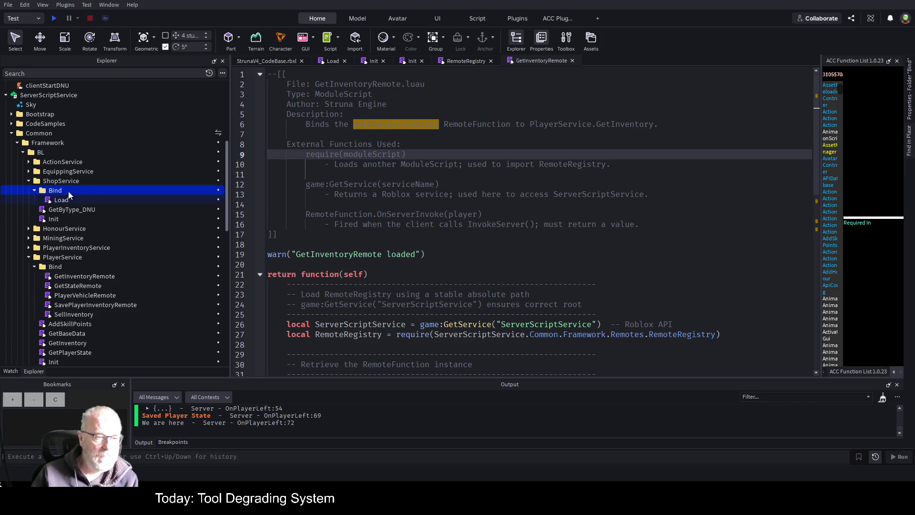
pyautogui.hotkey('ctrl', 'shift', 'v')
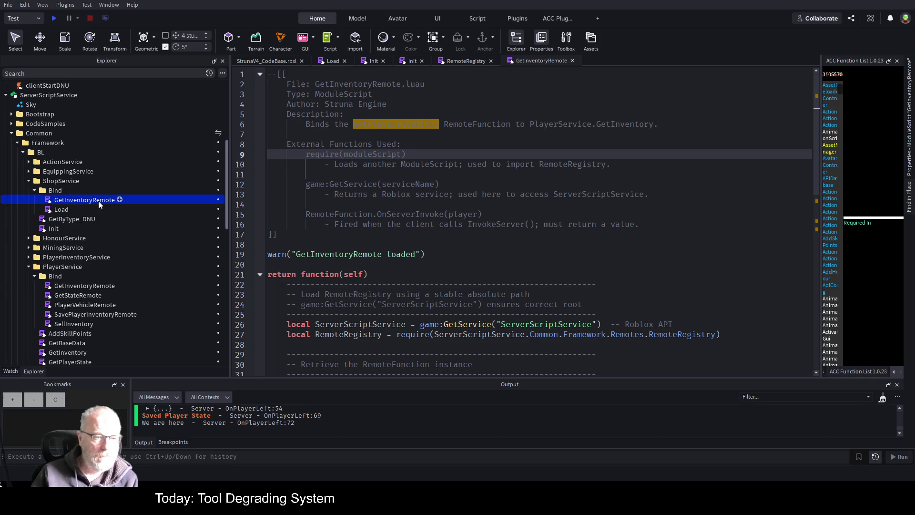
pyautogui.press('F2')
pyautogui.press('Return')
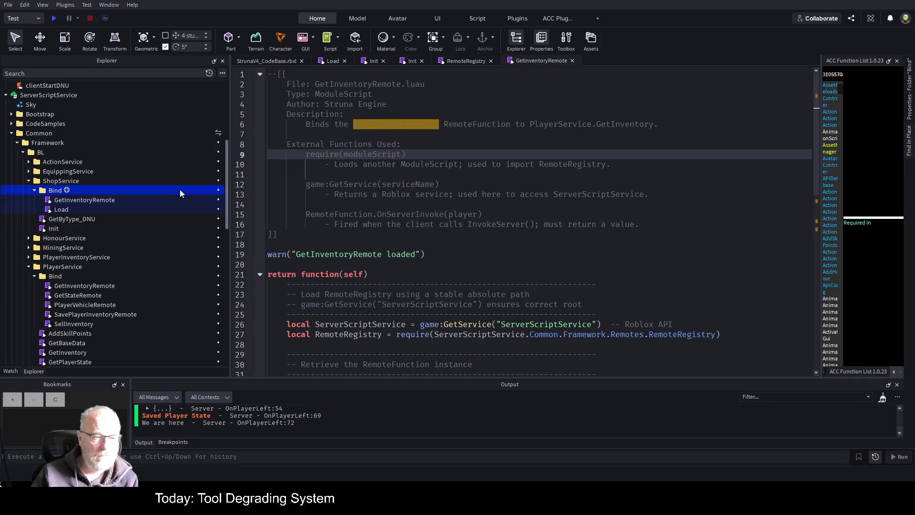
pyautogui.doubleClick(105, 199)
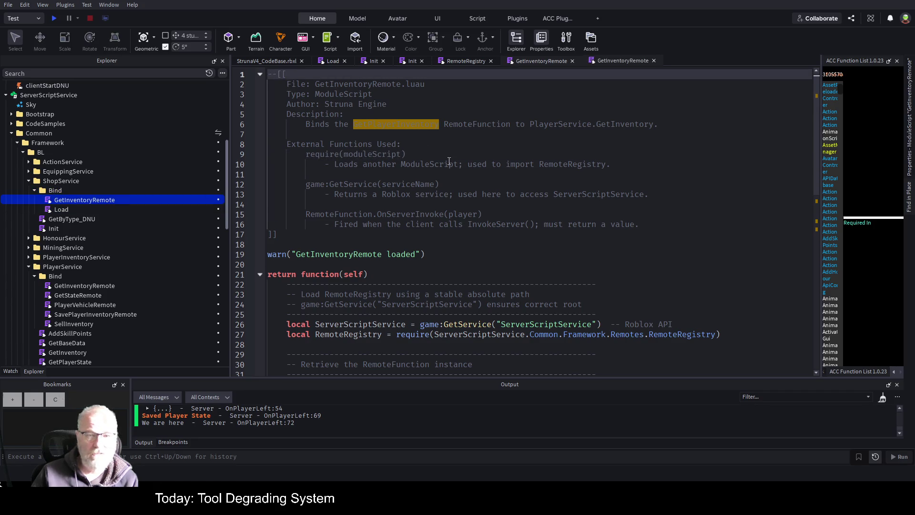
# Change the load warning text to 'GetShop InventoryRemote loaded'
pyautogui.scroll(-3, 470, 186)
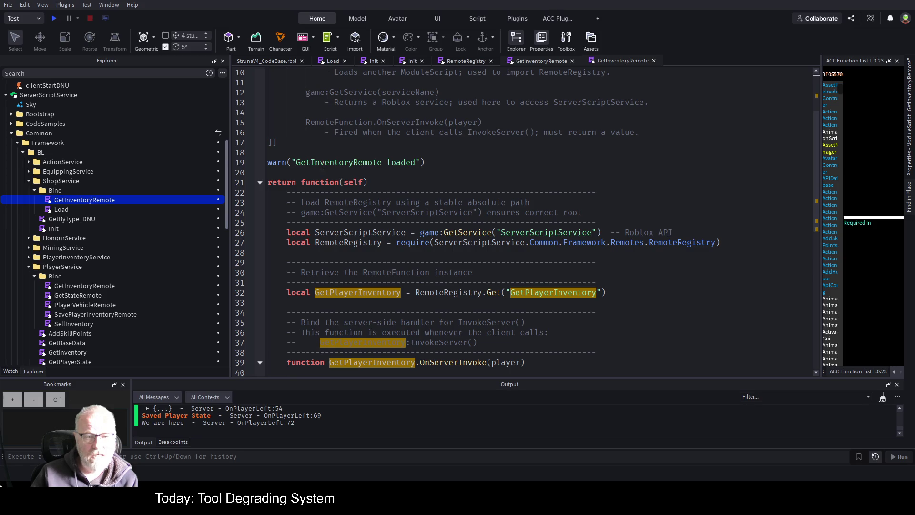
pyautogui.click(305, 162)
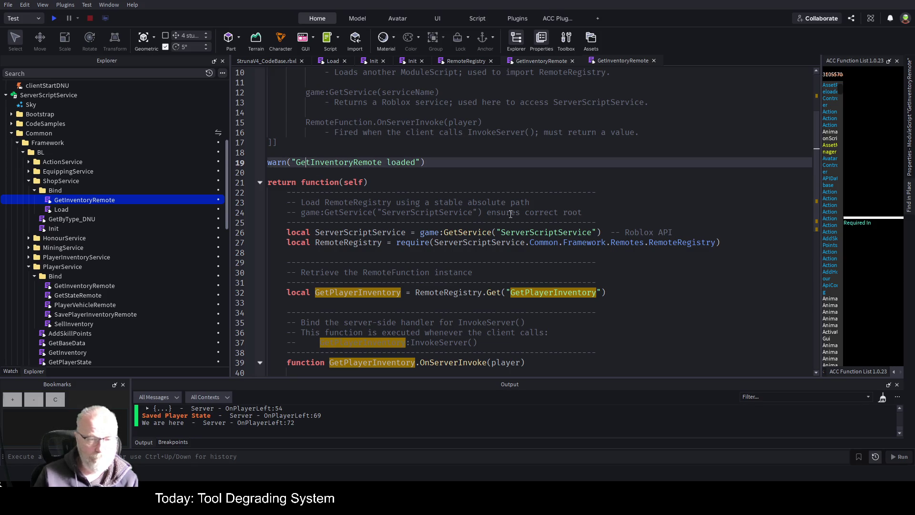
pyautogui.write('Shop')
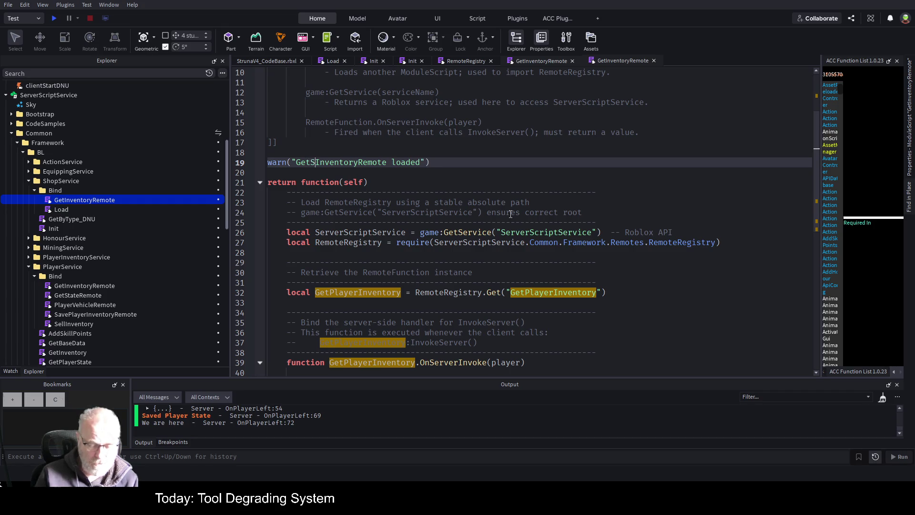
pyautogui.click(523, 184)
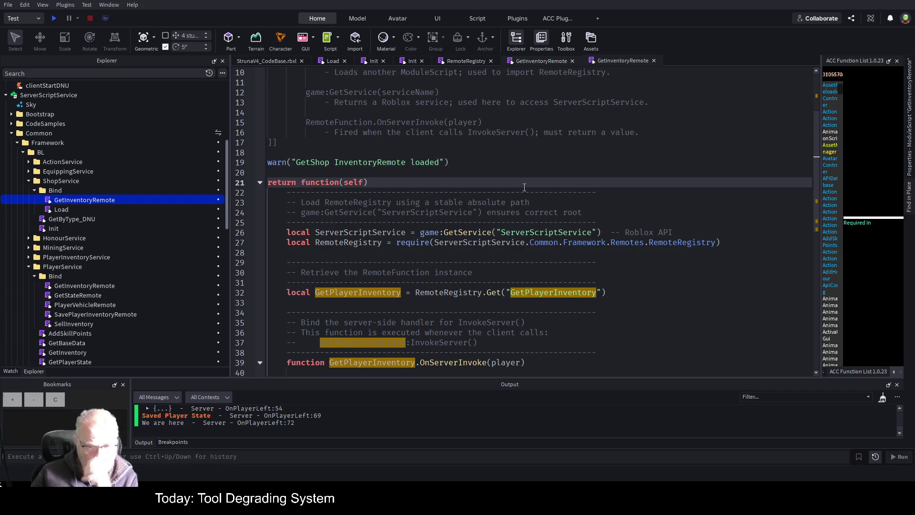
# Point RemoteRegistry.Get at "GetShopItems", correcting the capital I, and save the place
pyautogui.scroll(-2, 558, 218)
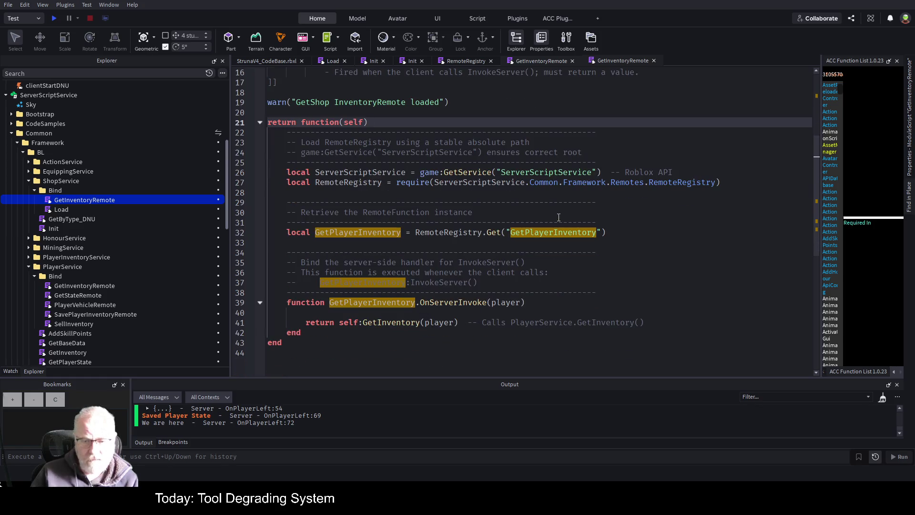
pyautogui.click(544, 235)
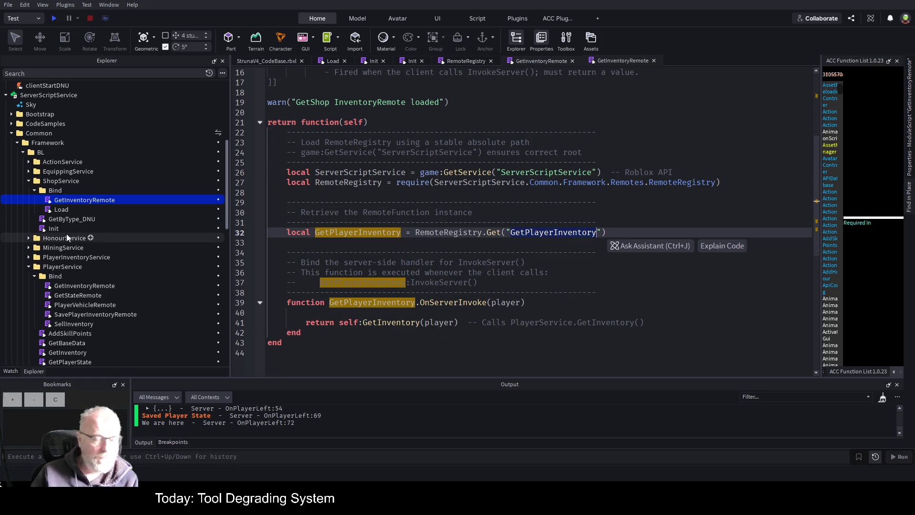
pyautogui.write('GetShopite')
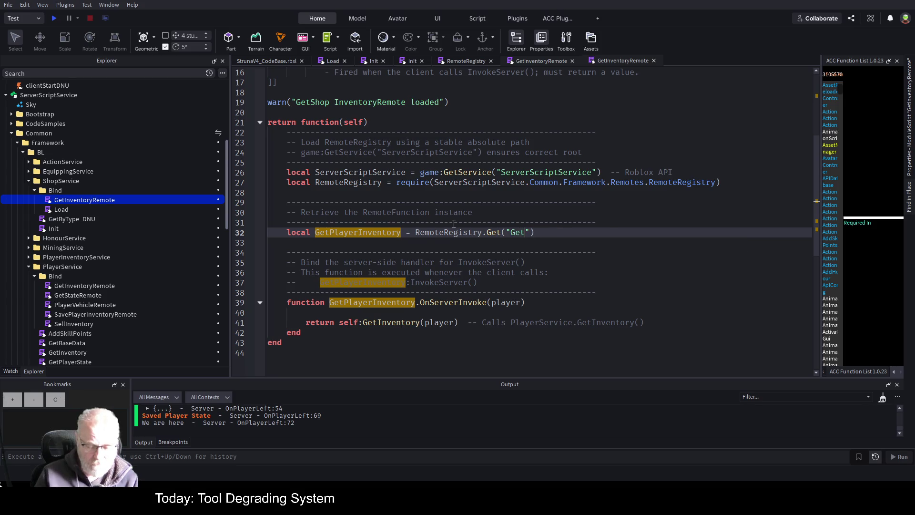
pyautogui.write('ms')
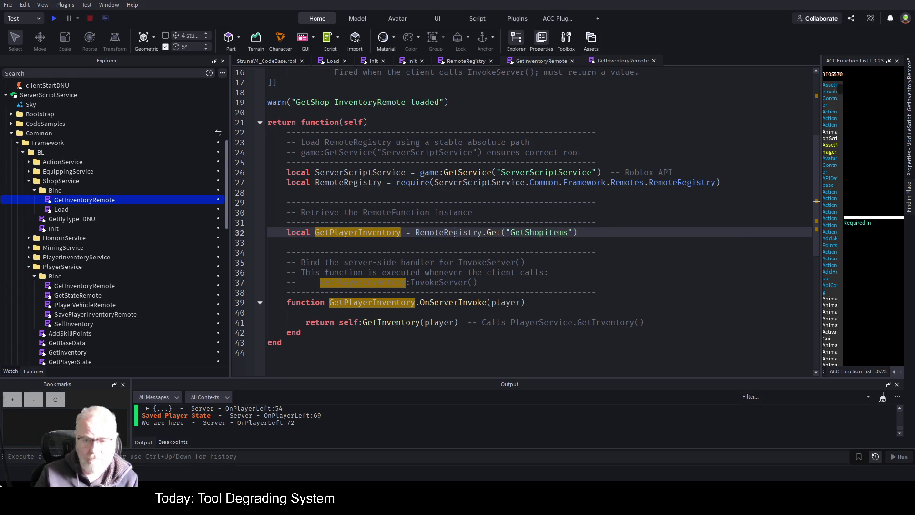
pyautogui.hotkey('ctrl', 's')
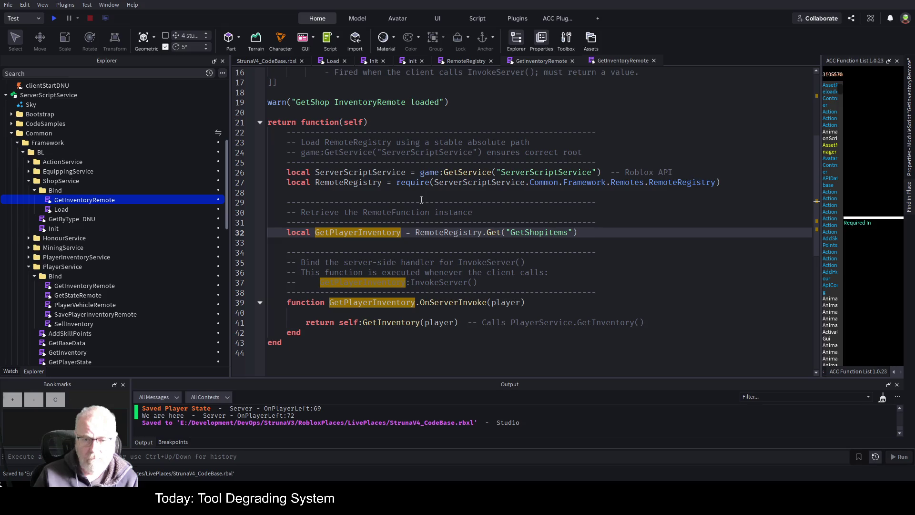
pyautogui.press('Delete')
pyautogui.write('I')
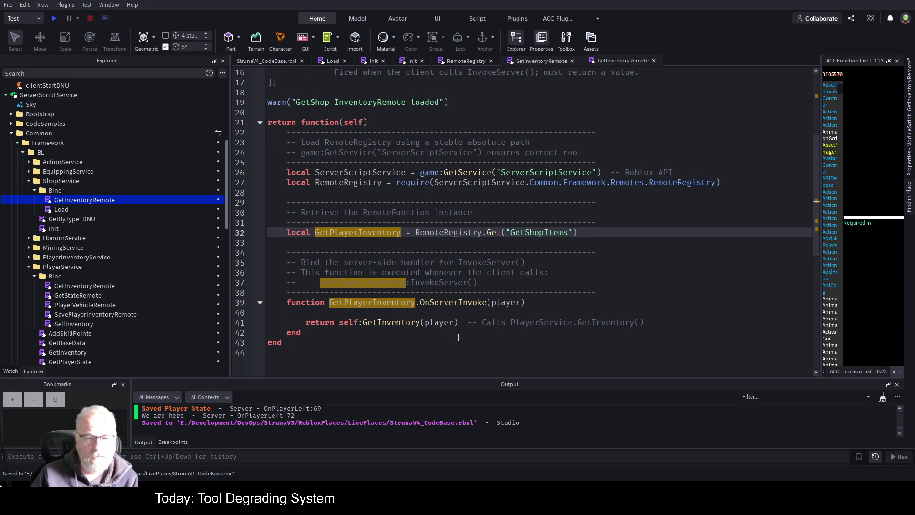
pyautogui.hotkey('ctrl', 's')
pyautogui.click(448, 252)
pyautogui.scroll(-4, 477, 229)
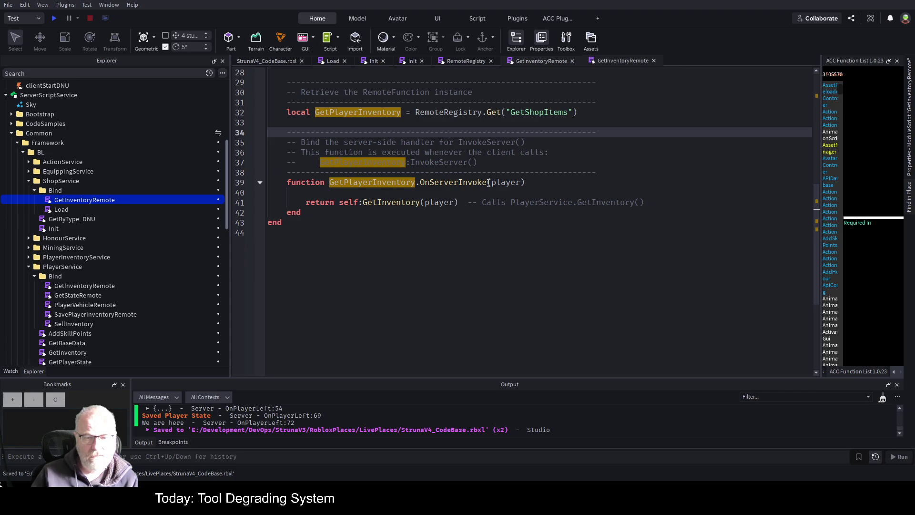
# Open ShopService's Load script from the Explorer, then open its Init script
pyautogui.click(399, 191)
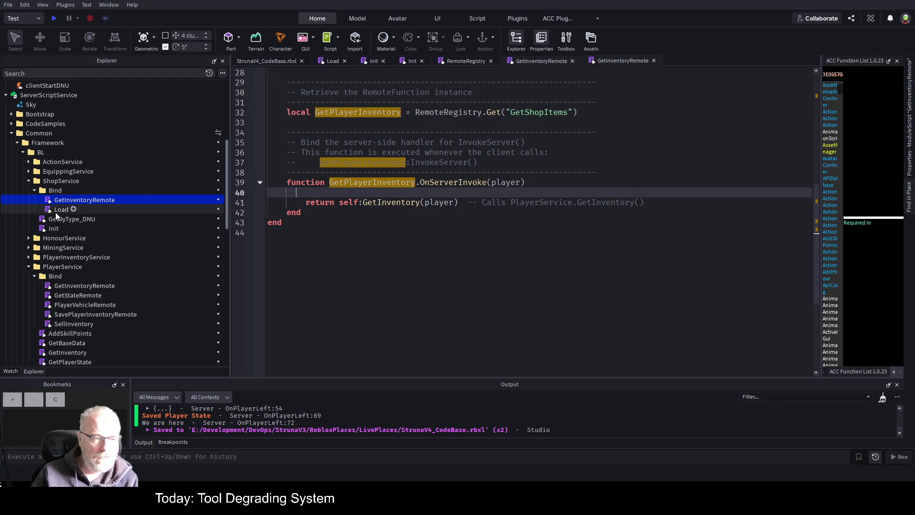
pyautogui.click(56, 212)
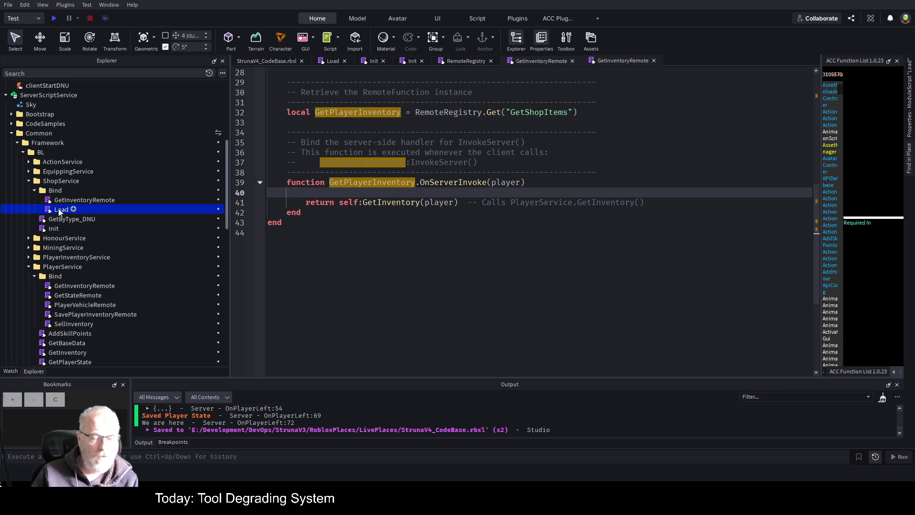
pyautogui.scroll(5, 446, 189)
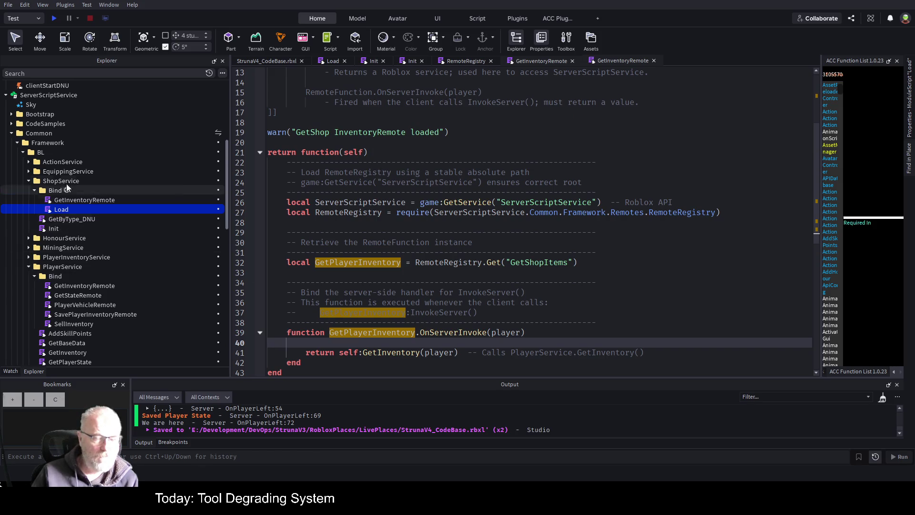
pyautogui.scroll(-1, 458, 240)
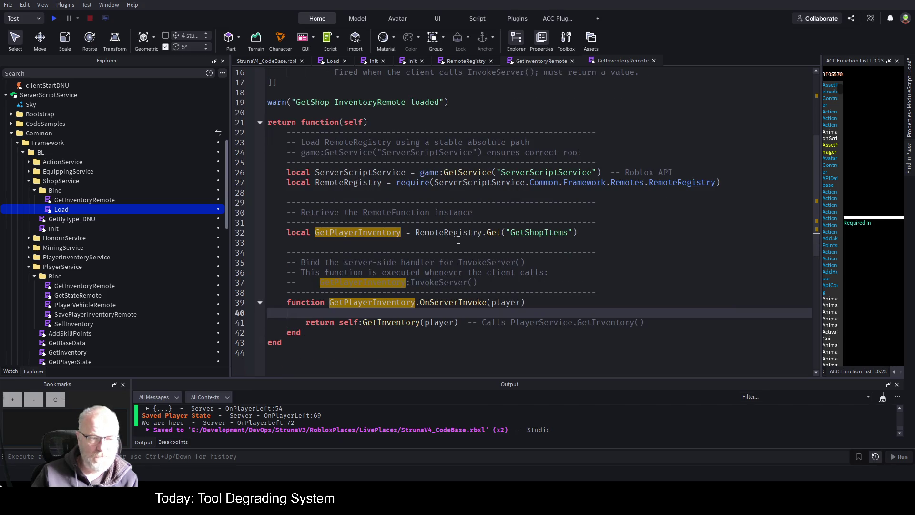
pyautogui.click(100, 202)
pyautogui.doubleClick(67, 212)
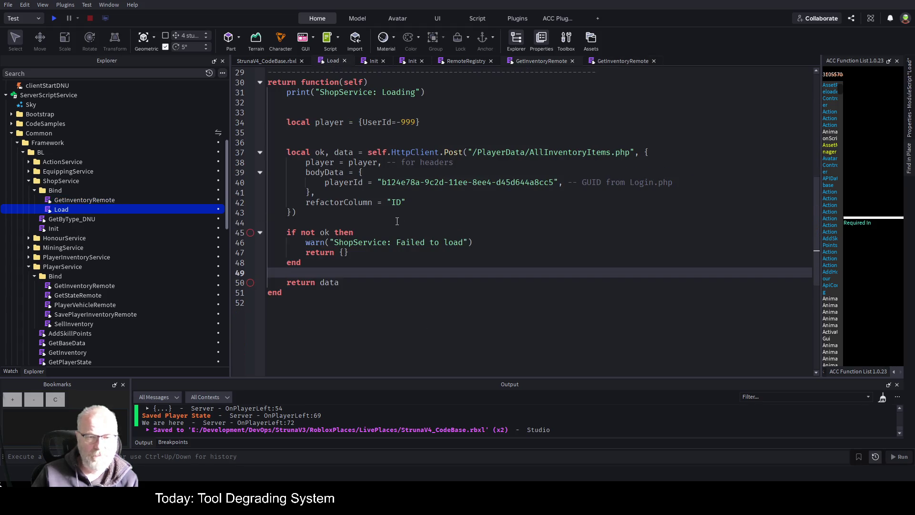
pyautogui.scroll(1, 383, 221)
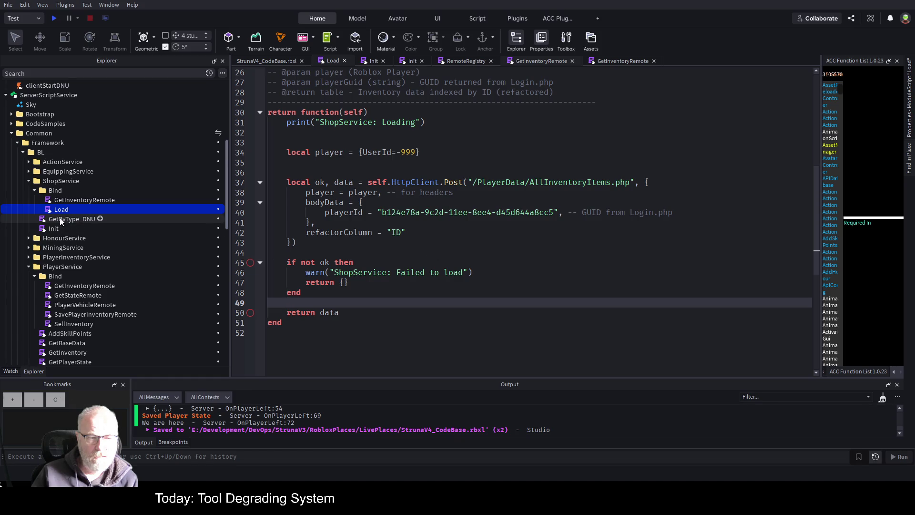
pyautogui.doubleClick(50, 230)
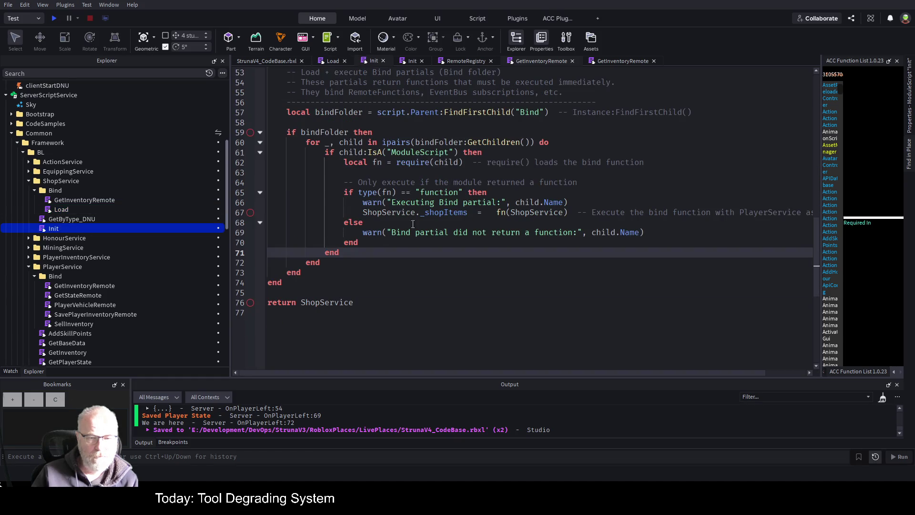
# Select ShopService on line 67 of Init and undo the accidental drag into _shopItems
pyautogui.doubleClick(403, 213)
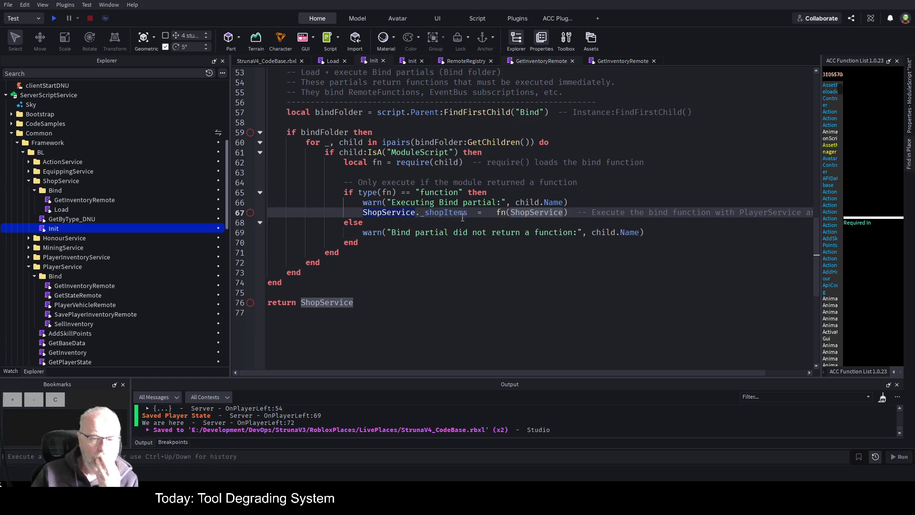
pyautogui.click(432, 220)
pyautogui.moveTo(433, 217); pyautogui.dragTo(463, 216)
pyautogui.hotkey('ctrl', 'z')
pyautogui.hotkey('ctrl', 'z')
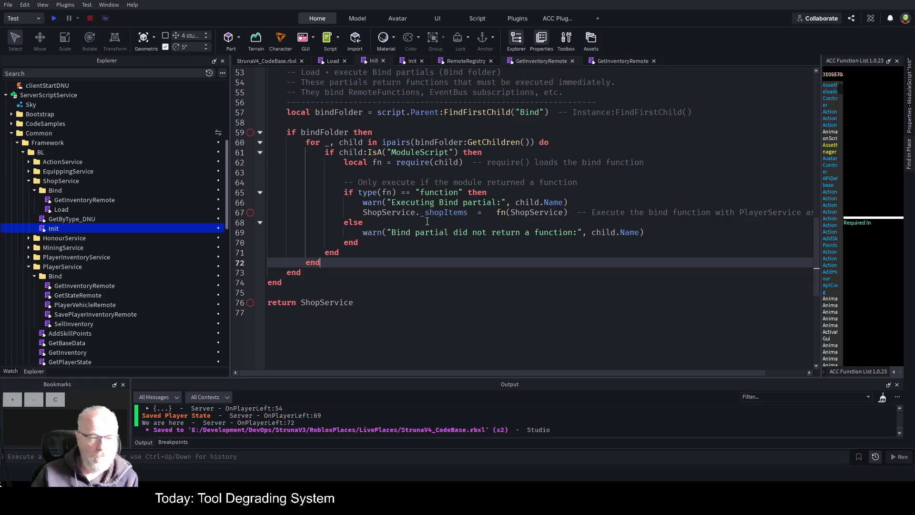
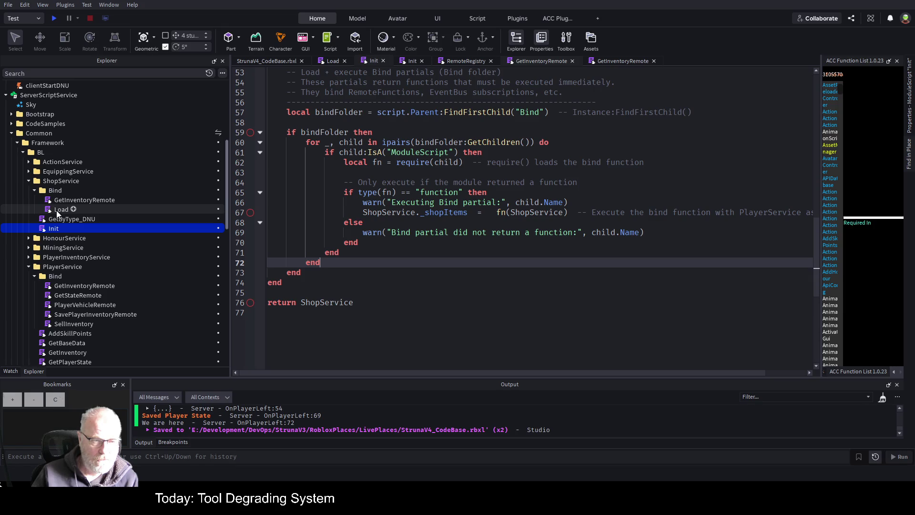
# Move the Load module out of the Bind folder under ShopService and open GetInventoryRemote's code
pyautogui.moveTo(57, 211)
pyautogui.mouseDown()
pyautogui.moveTo(84, 187)
pyautogui.moveTo(75, 183)
pyautogui.mouseUp()
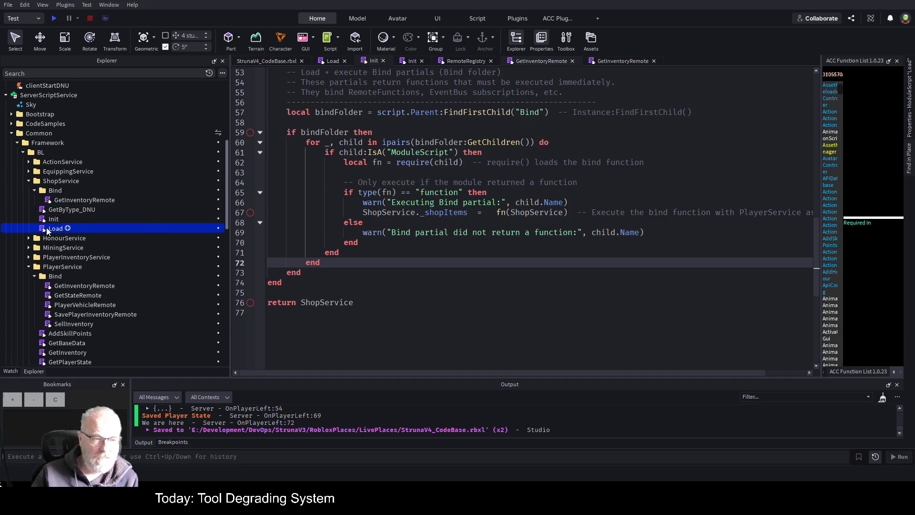
pyautogui.doubleClick(77, 228)
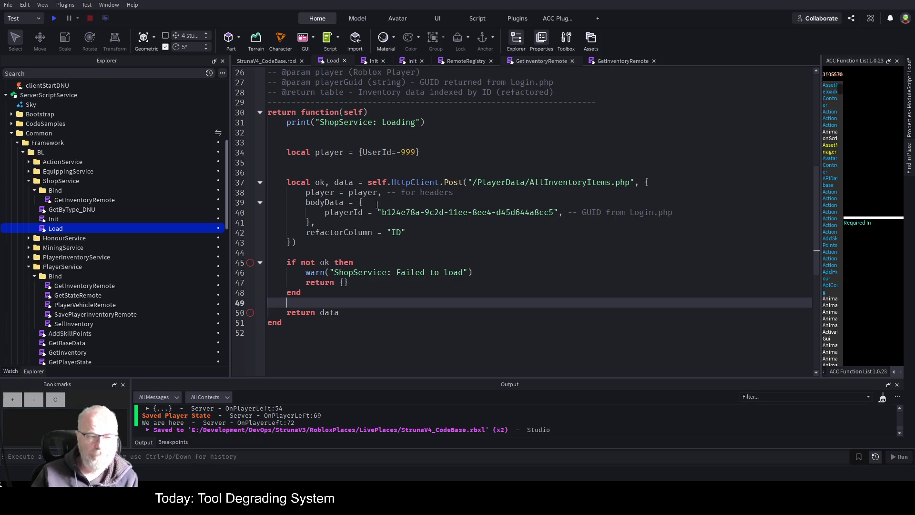
pyautogui.doubleClick(85, 200)
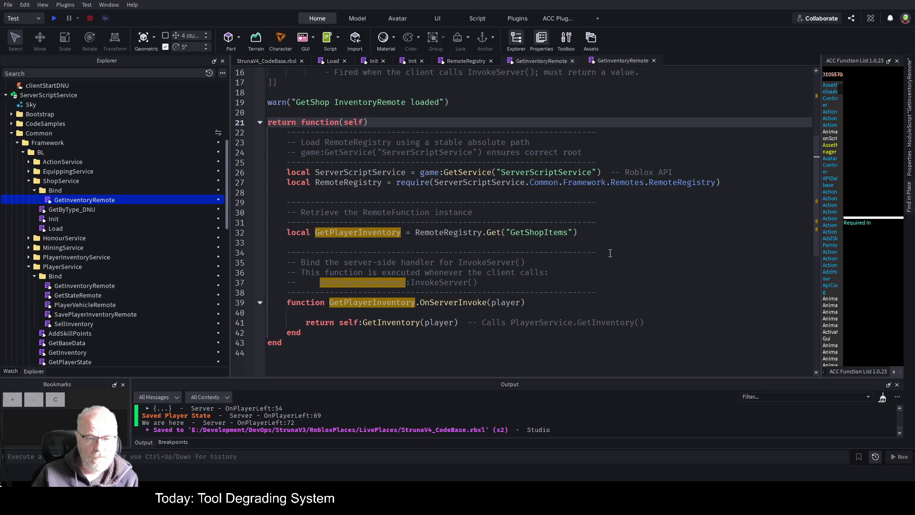
pyautogui.click(647, 237)
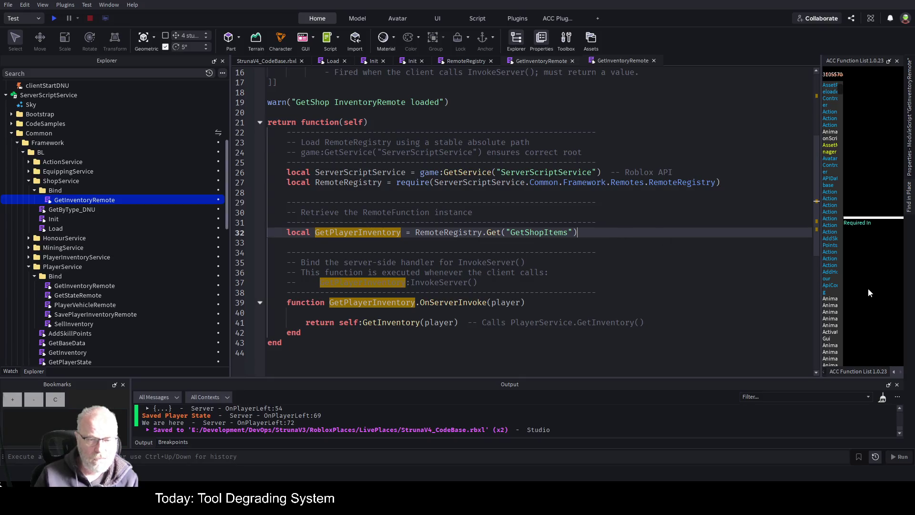
# Add a '--vars' comment and 'local Items={}' at the top of the returned function
pyautogui.press('Down')
pyautogui.press('Down')
pyautogui.press('Down')
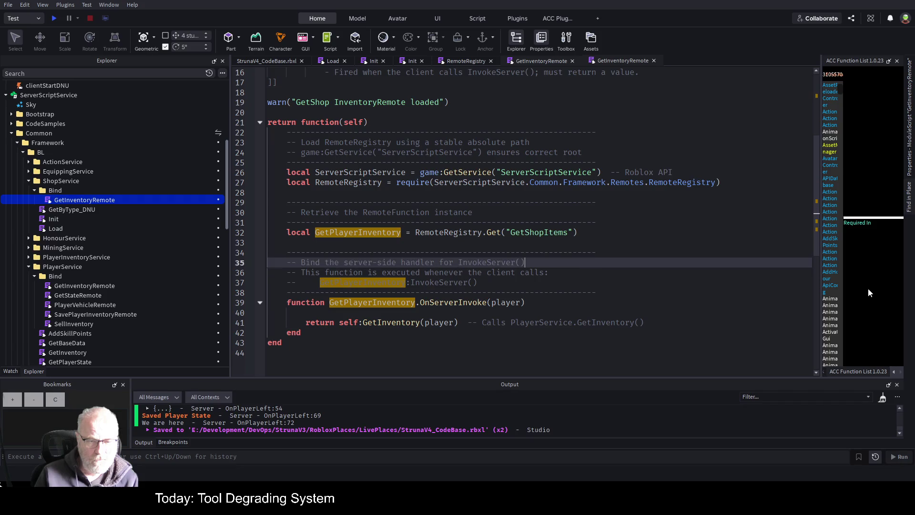
pyautogui.press('Return')
pyautogui.press('Return')
pyautogui.press('Up')
pyautogui.press('Up')
pyautogui.press('Up')
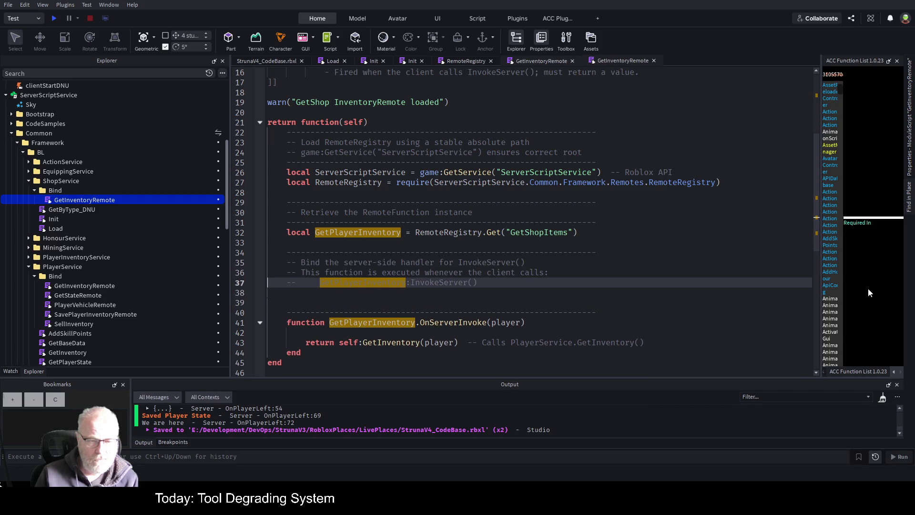
pyautogui.press('Up')
pyautogui.press('Up')
pyautogui.press('Up')
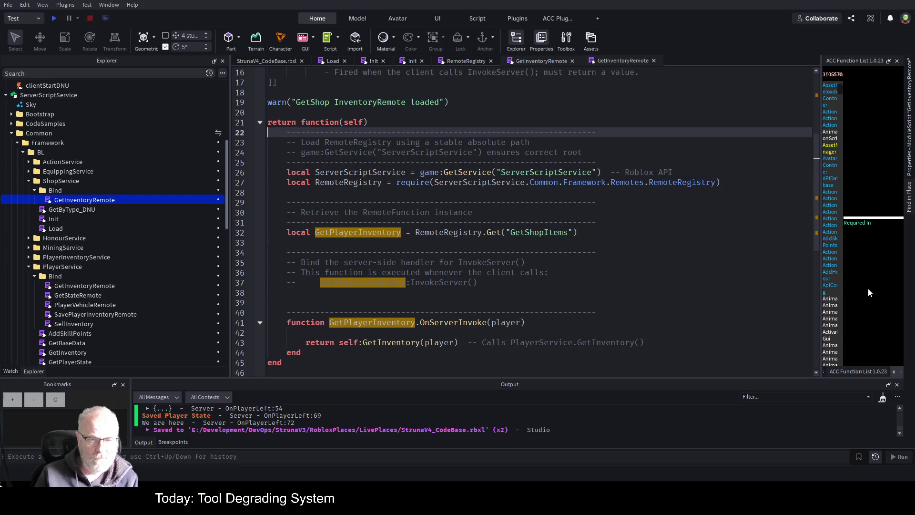
pyautogui.press('End')
pyautogui.press('Return')
pyautogui.press('Return')
pyautogui.press('Return')
pyautogui.press('Up')
pyautogui.press('Up')
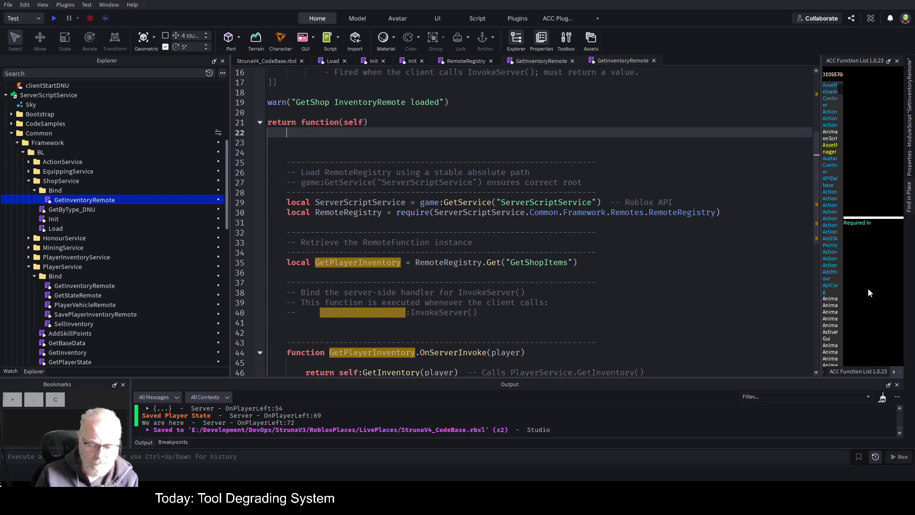
pyautogui.write('--vars')
pyautogui.press('Return')
pyautogui.write('l')
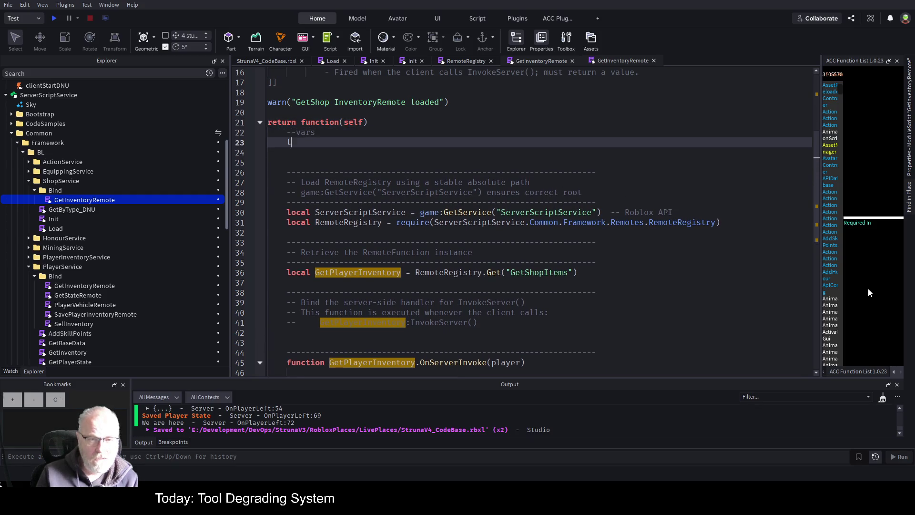
pyautogui.write('o')
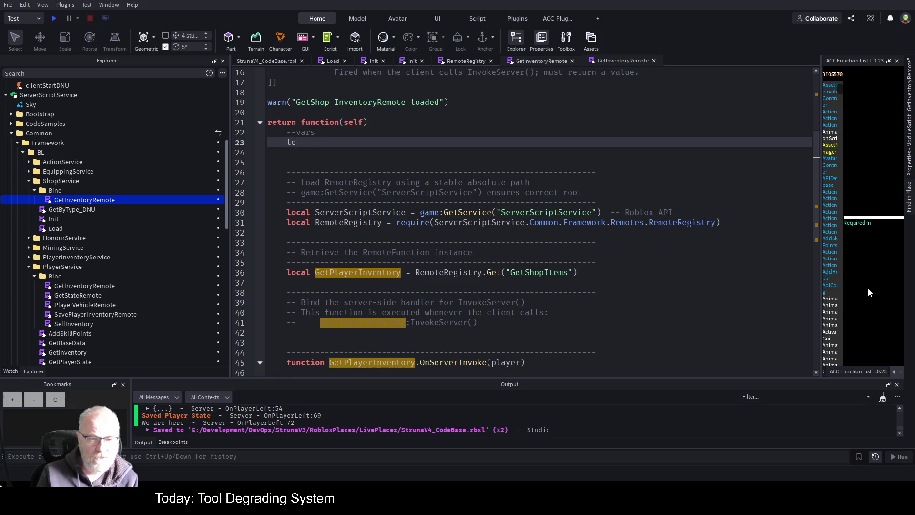
pyautogui.write('cal Items')
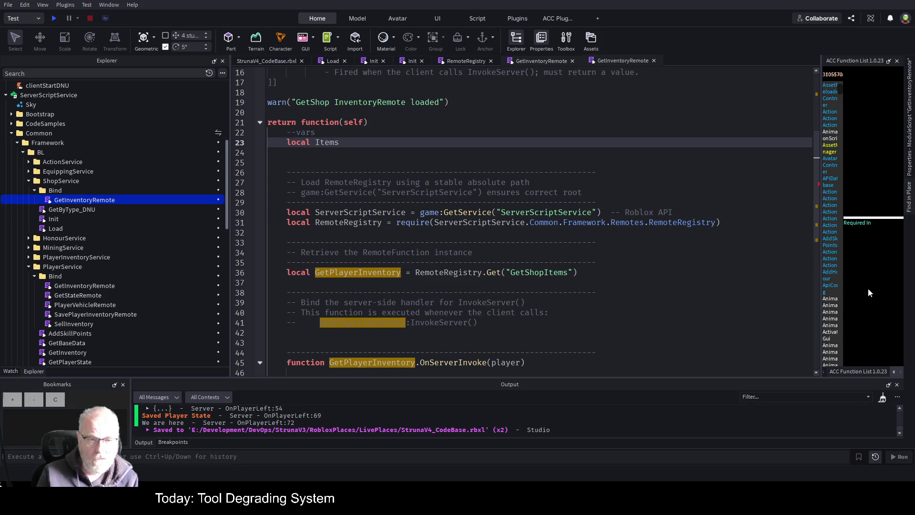
pyautogui.write('={')
# Begin the guard line 'if not Items or Items' inside the OnServerInvoke handler
pyautogui.press('Down')
pyautogui.press('Down')
pyautogui.press('Down')
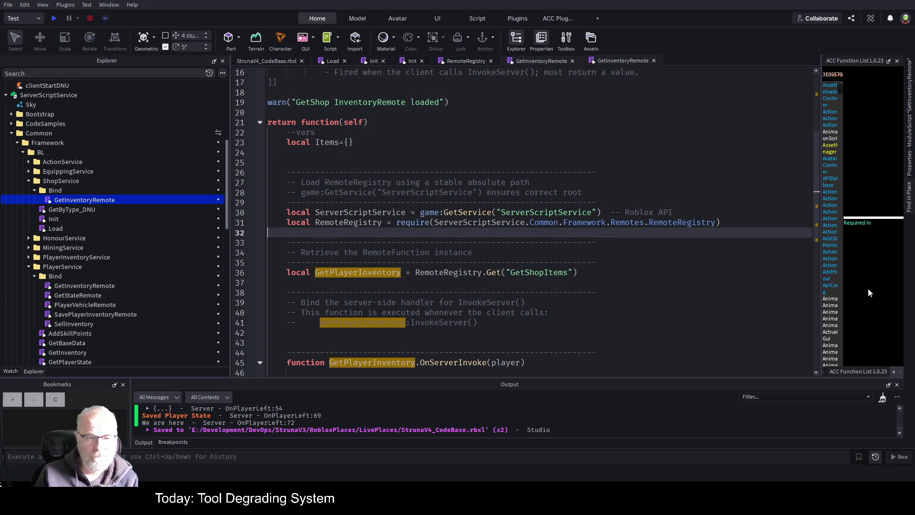
pyautogui.press('Down')
pyautogui.press('Up')
pyautogui.press('Up')
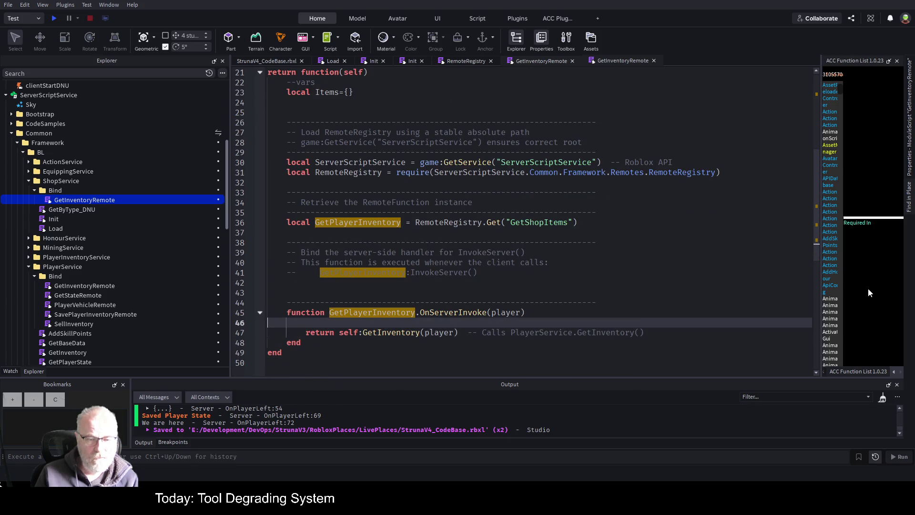
pyautogui.write('if')
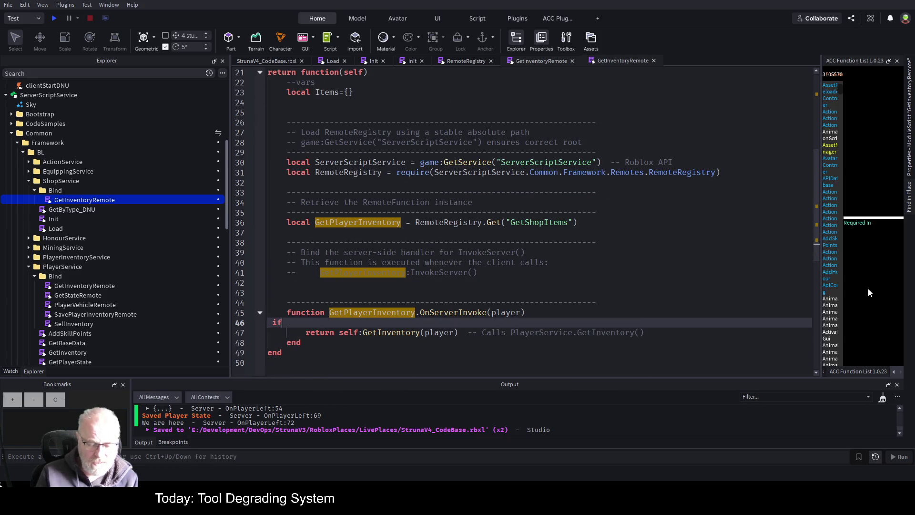
pyautogui.write(' not items |')
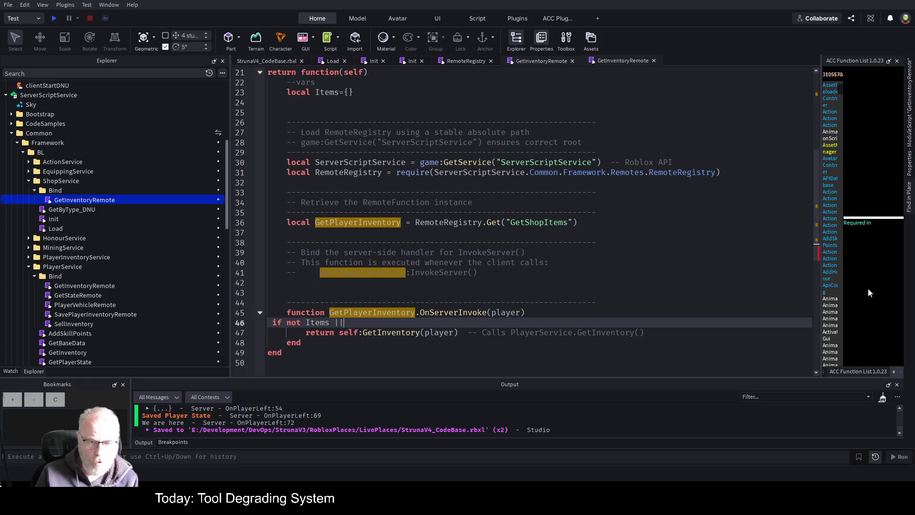
pyautogui.write('or IUte')
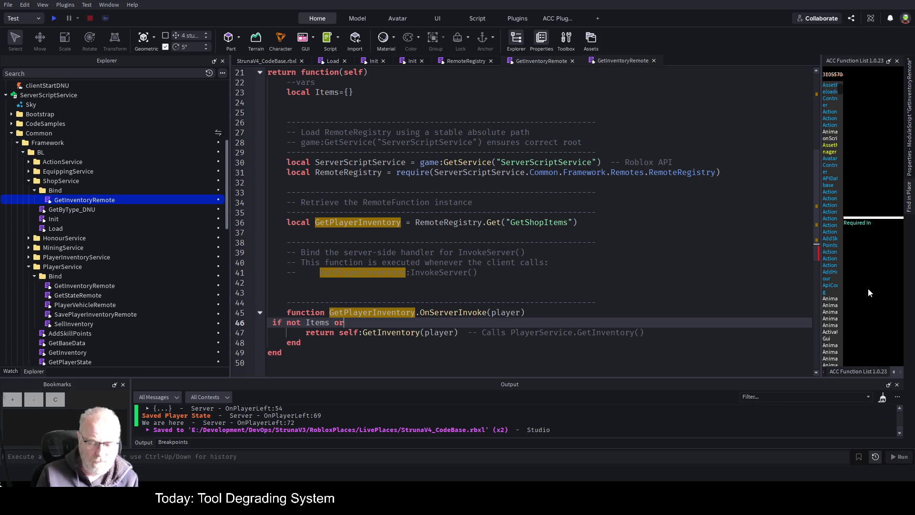
pyautogui.press('BackSpace')
pyautogui.press('BackSpace')
pyautogui.press('BackSpace')
pyautogui.write('tems')
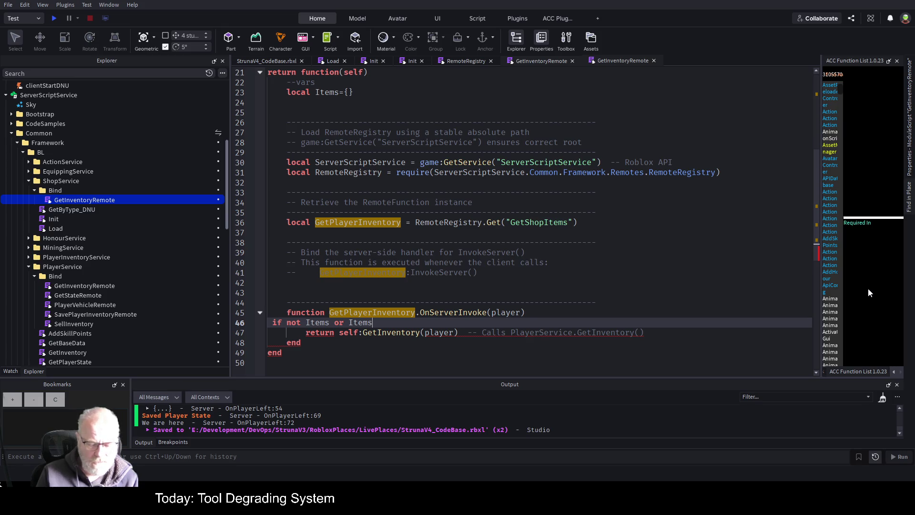
pyautogui.click(908, 204)
# Search all scripts in the place for 'Empty' and browse the results
pyautogui.moveTo(830, 90); pyautogui.dragTo(511, 91)
pyautogui.write('E')
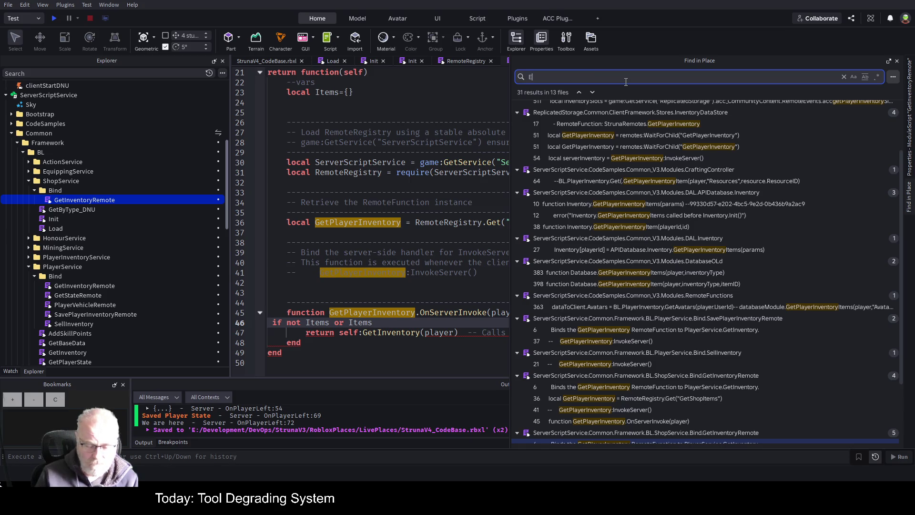
pyautogui.write('mpty')
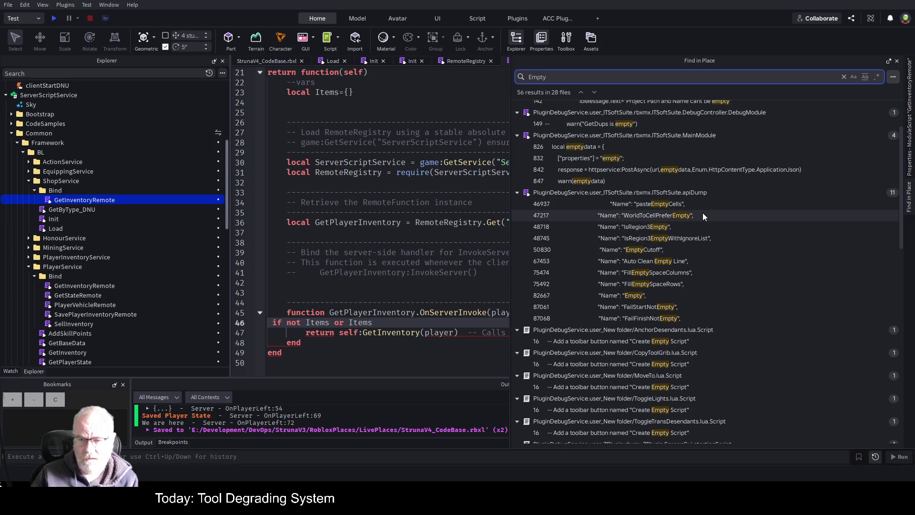
pyautogui.scroll(-1, 711, 298)
pyautogui.scroll(-3, 710, 305)
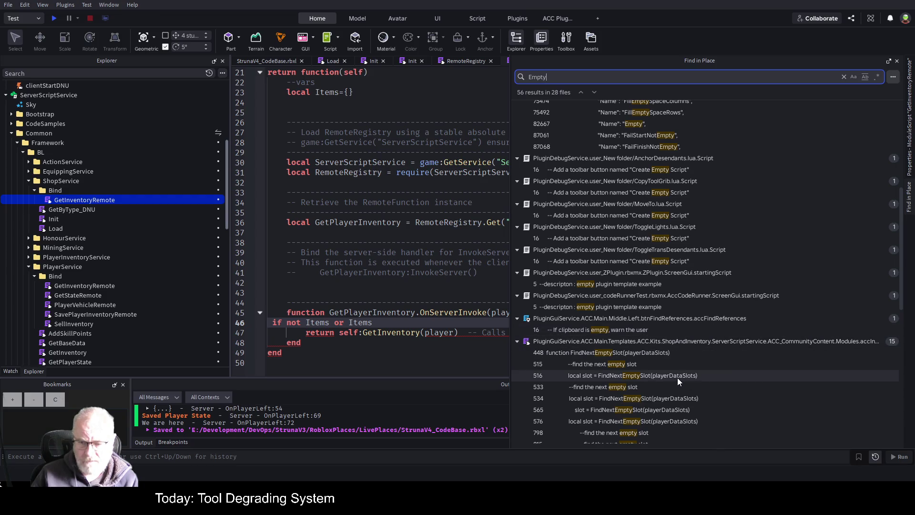
pyautogui.scroll(-4, 770, 341)
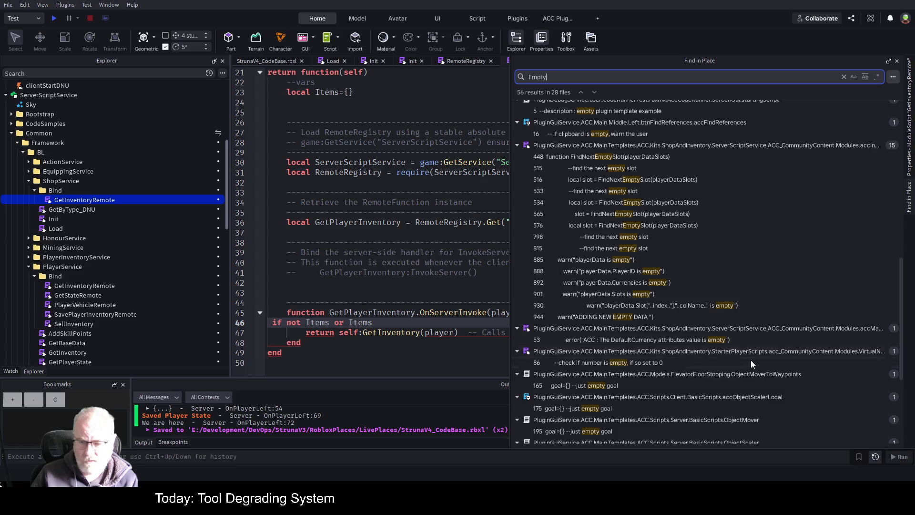
pyautogui.scroll(-3, 811, 396)
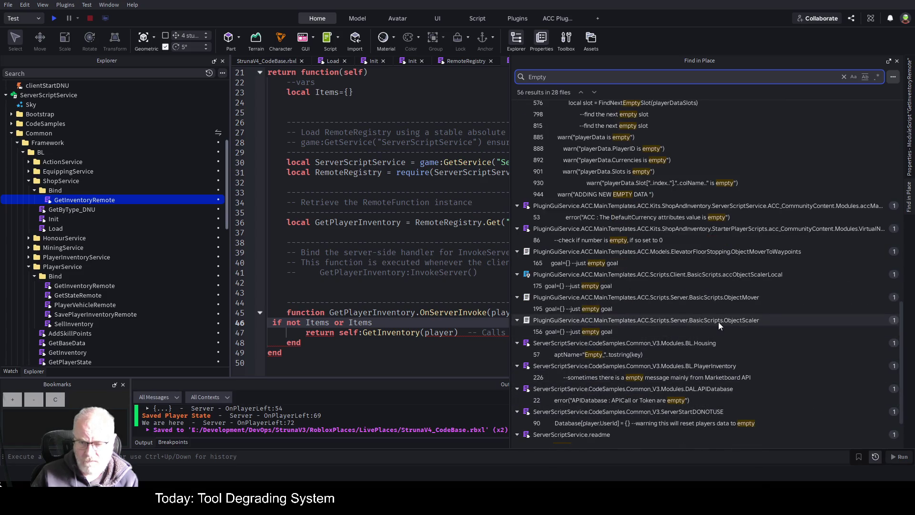
pyautogui.scroll(-1, 767, 395)
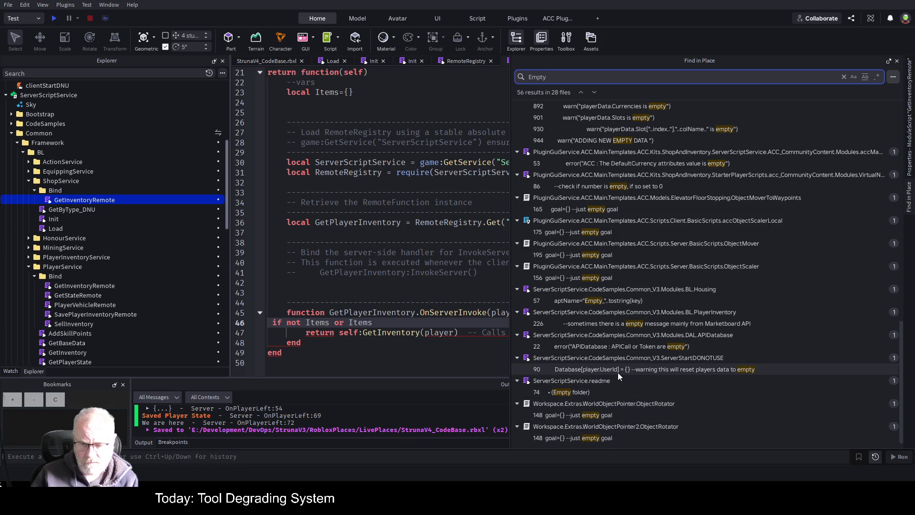
# Extend the guard to 'if not Items or Items == {}' and narrow the search panel
pyautogui.click(563, 365)
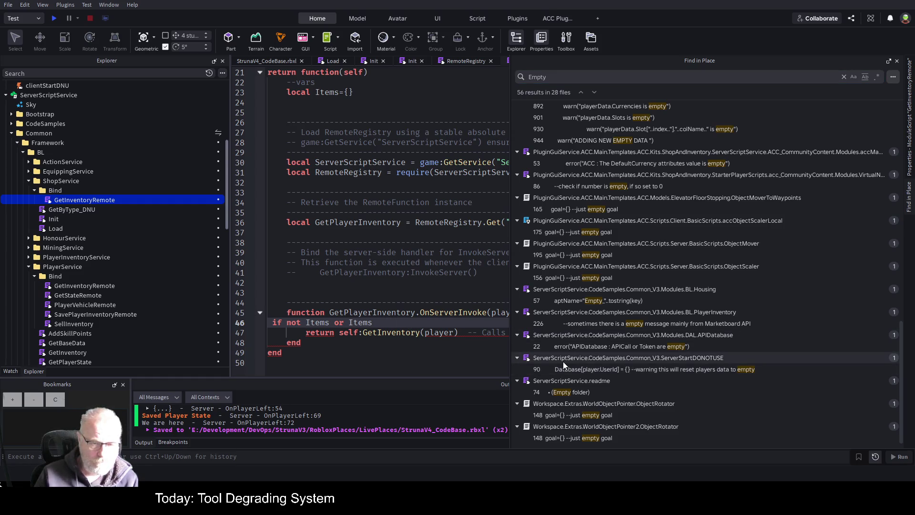
pyautogui.write('== {}')
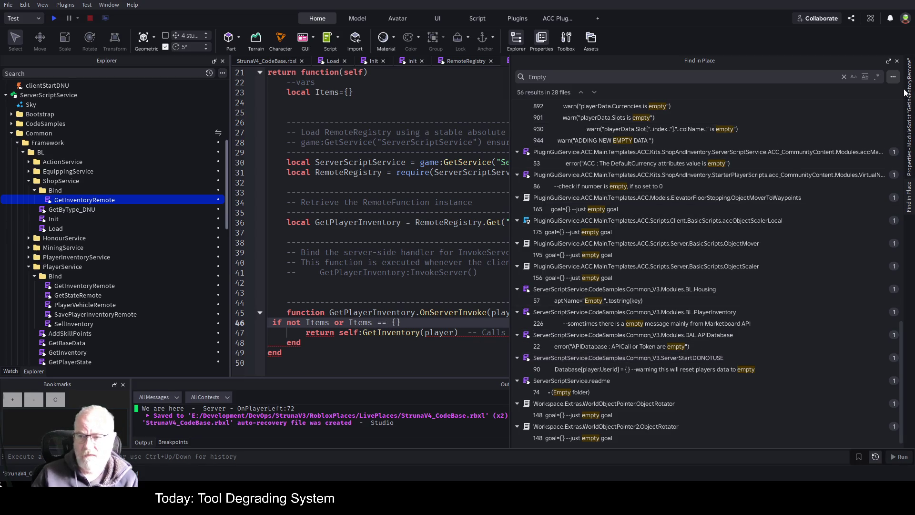
pyautogui.click(889, 61)
pyautogui.click(549, 281)
pyautogui.scroll(-1, 549, 279)
# Close the Items guard with 'then' and an 'end' line
pyautogui.scroll(-1, 548, 279)
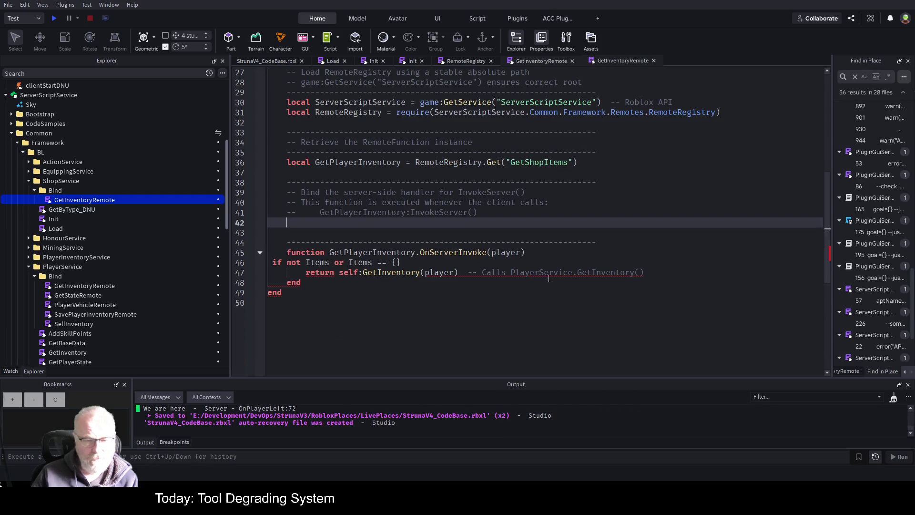
pyautogui.click(458, 263)
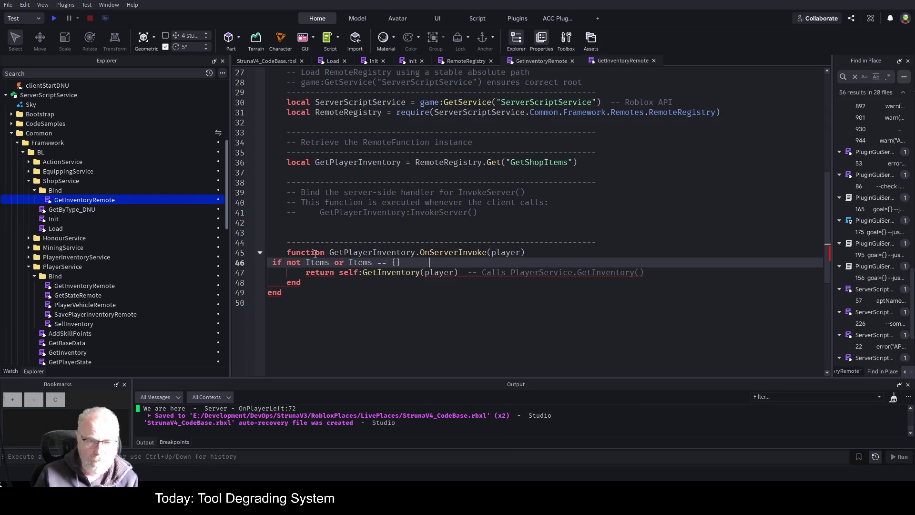
pyautogui.write('       then')
pyautogui.press('Return')
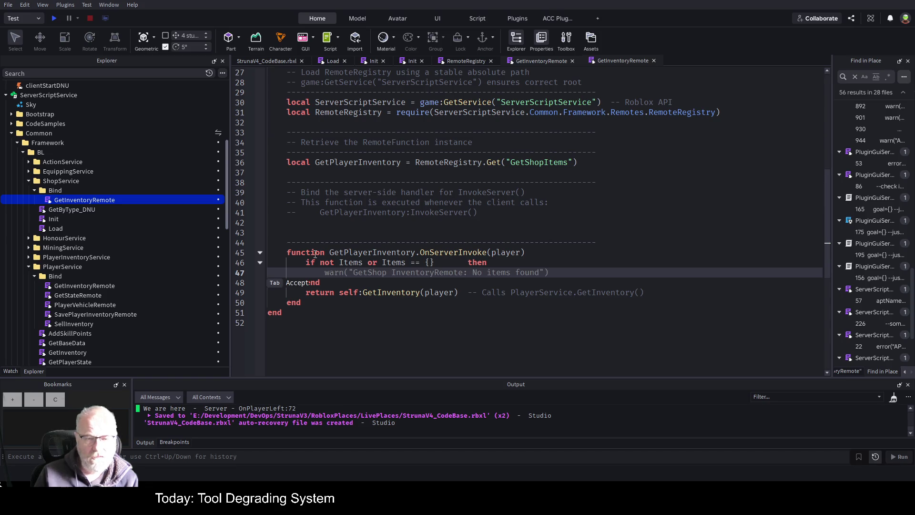
pyautogui.press('Up')
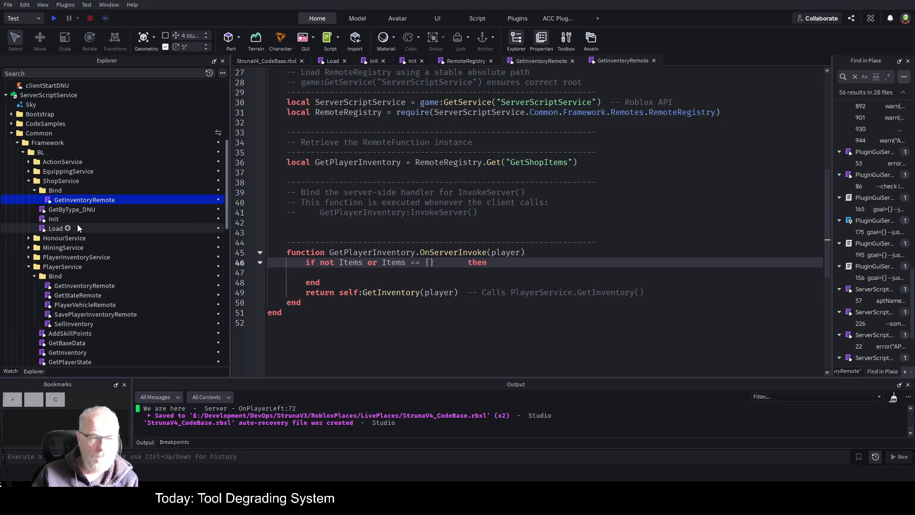
# Type 'Items=self.Load()' inside the if block
pyautogui.click(348, 276)
pyautogui.write('Items')
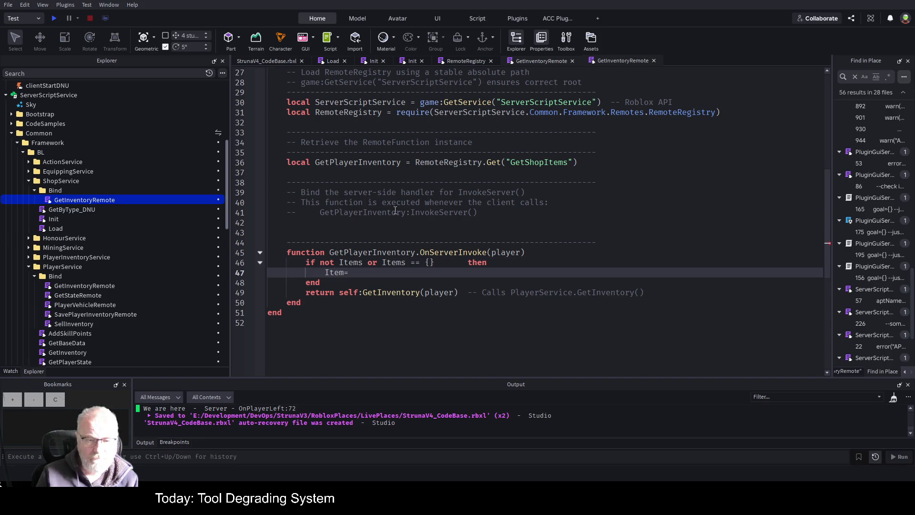
pyautogui.press('BackSpace')
pyautogui.write('s=self.L')
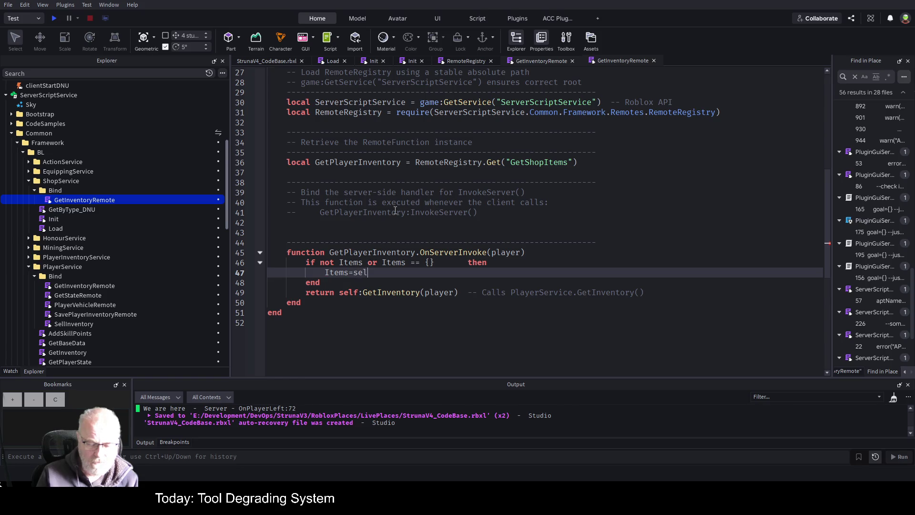
pyautogui.write('oad')
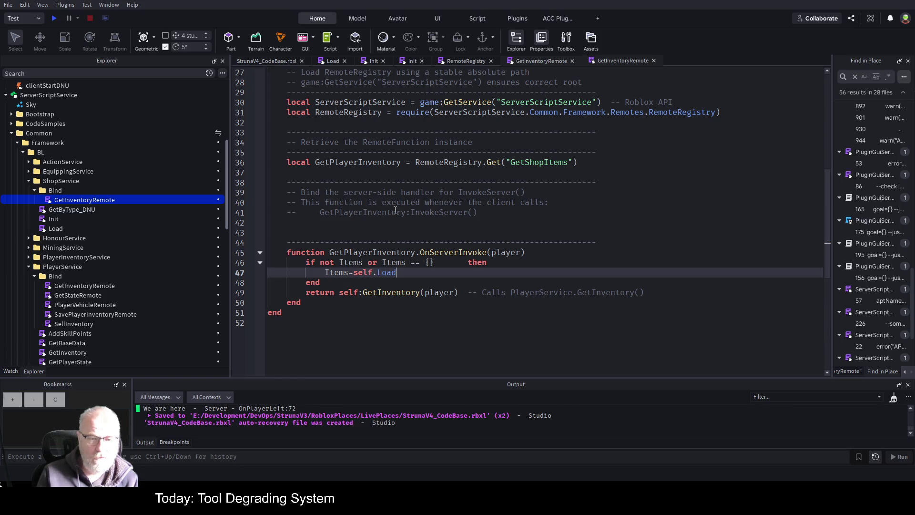
pyautogui.write('()')
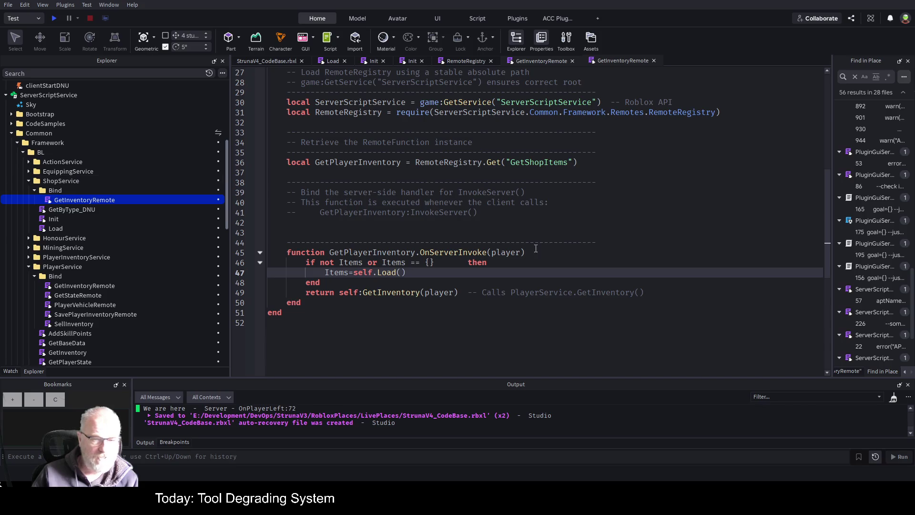
# Review how ShopService's Load script returns its data
pyautogui.doubleClick(59, 227)
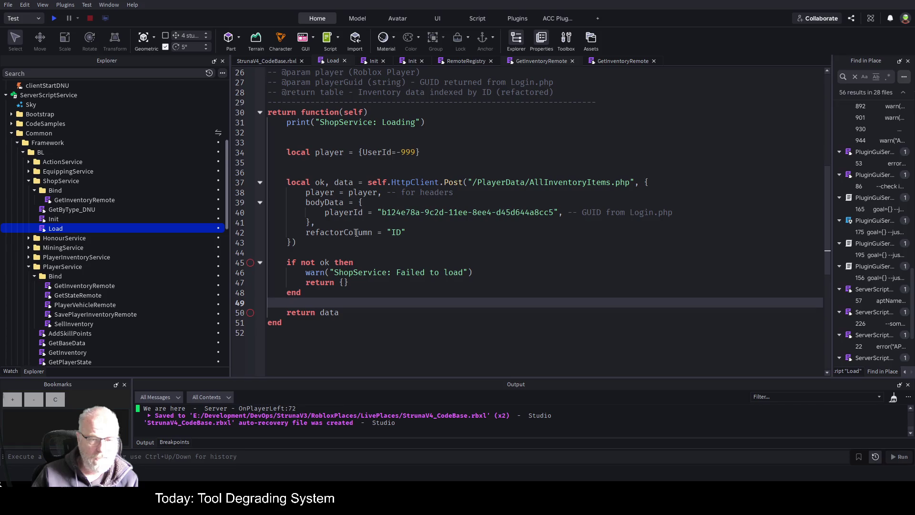
pyautogui.doubleClick(328, 312)
pyautogui.scroll(8, 363, 164)
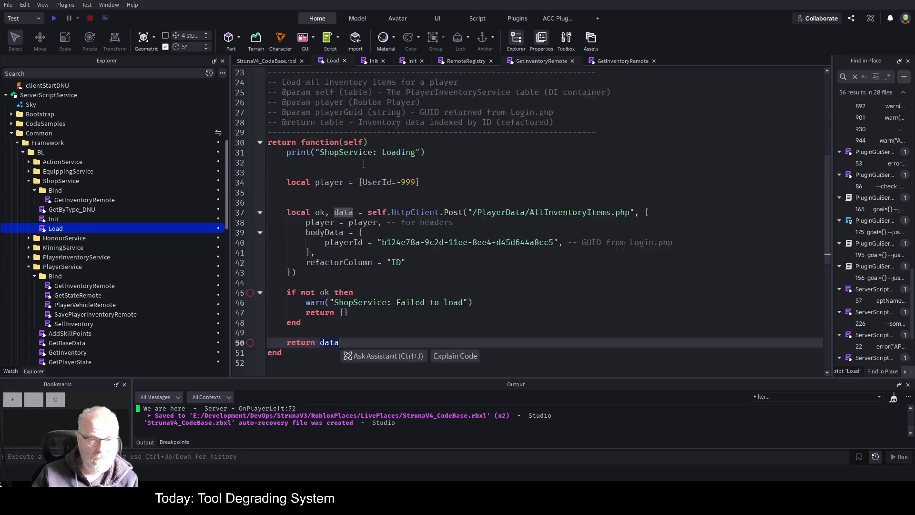
pyautogui.scroll(-4, 374, 227)
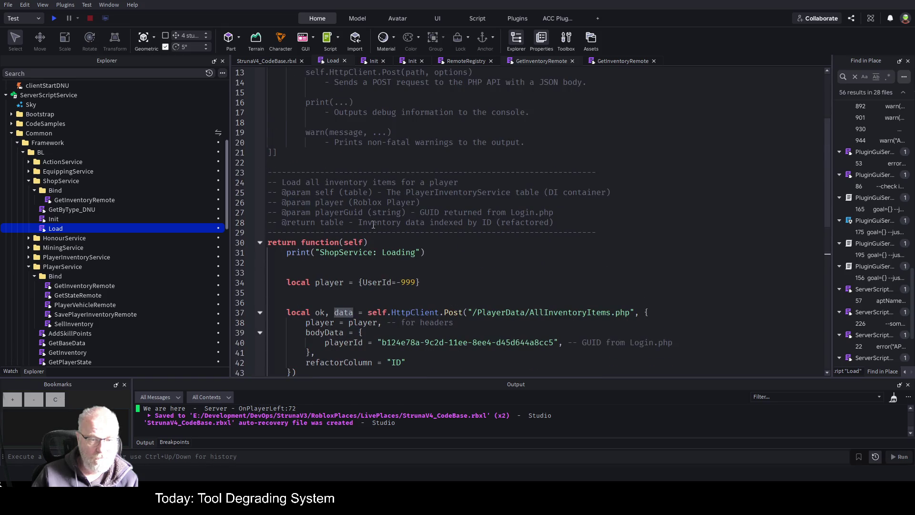
pyautogui.scroll(-7, 373, 224)
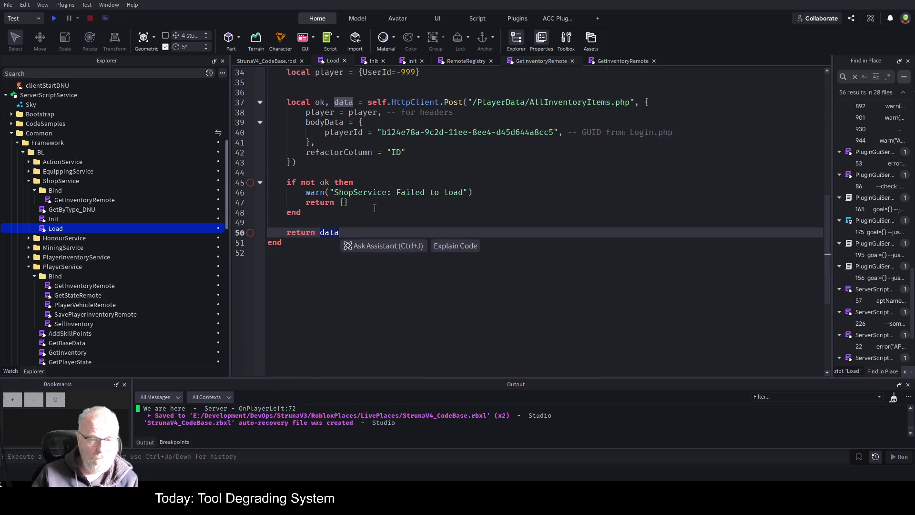
# Save the place and reopen the GetInventoryRemote script
pyautogui.click(388, 202)
pyautogui.hotkey('ctrl', 's')
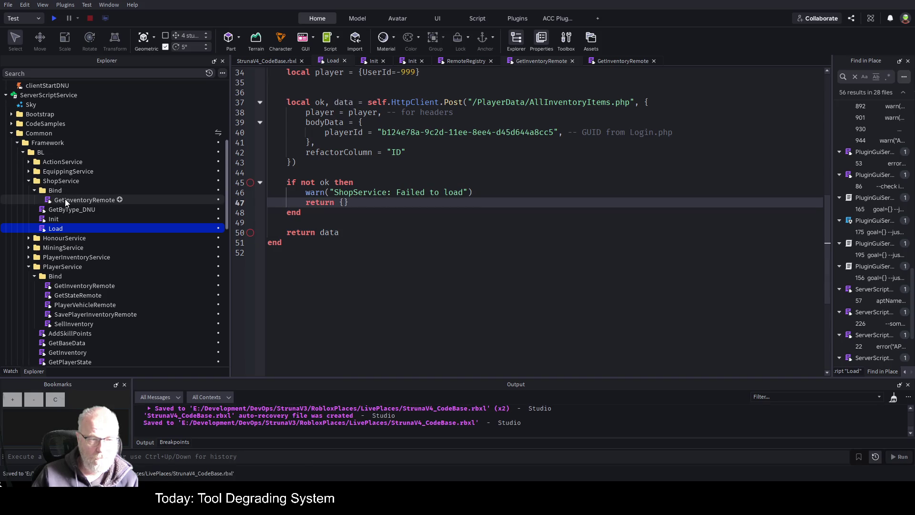
pyautogui.doubleClick(84, 199)
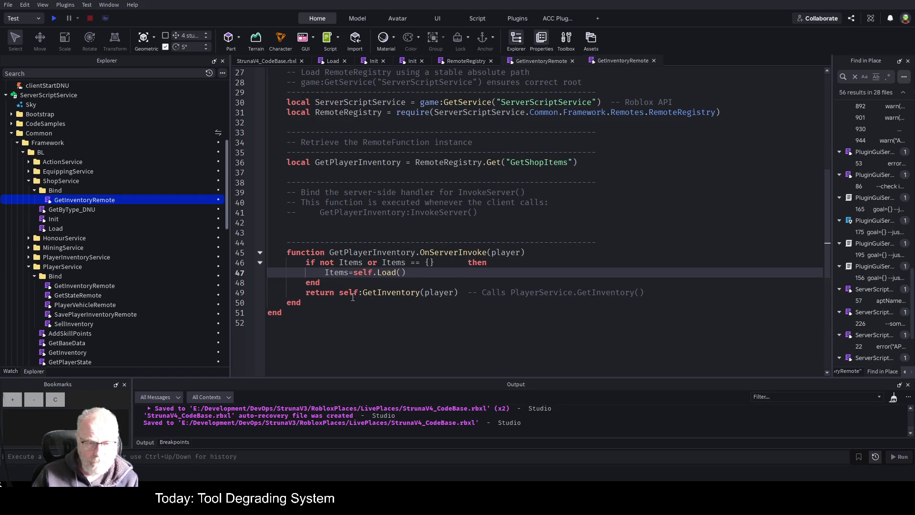
pyautogui.click(463, 292)
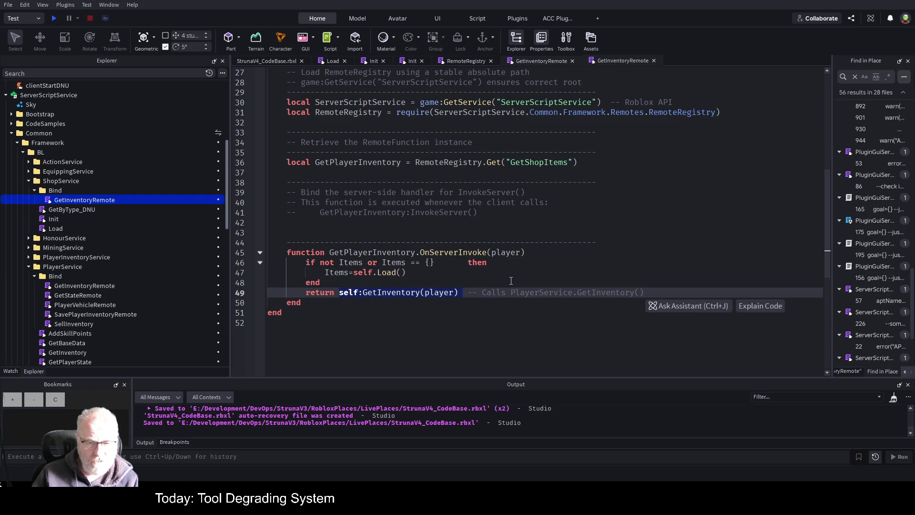
# Change the return line to 'return Items' without the comment, save, and set a breakpoint there
pyautogui.write('Items')
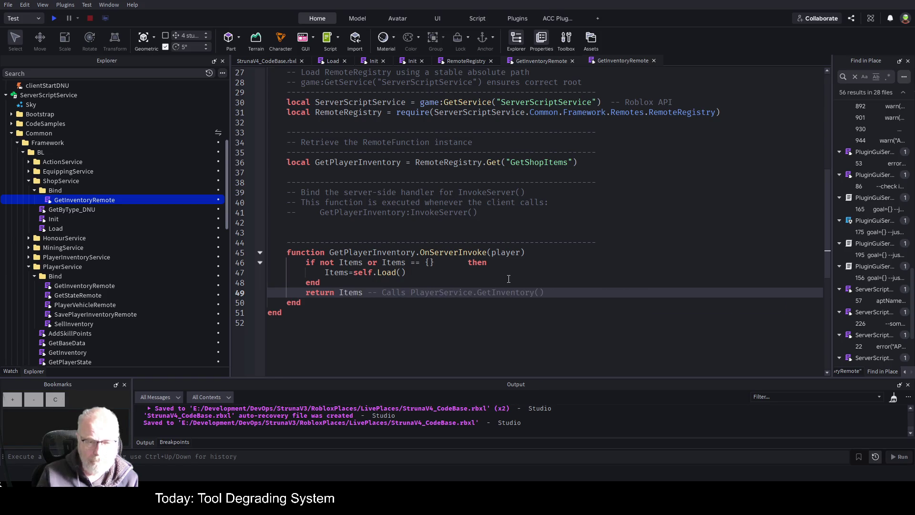
pyautogui.hotkey('shift', 'End')
pyautogui.press('Delete')
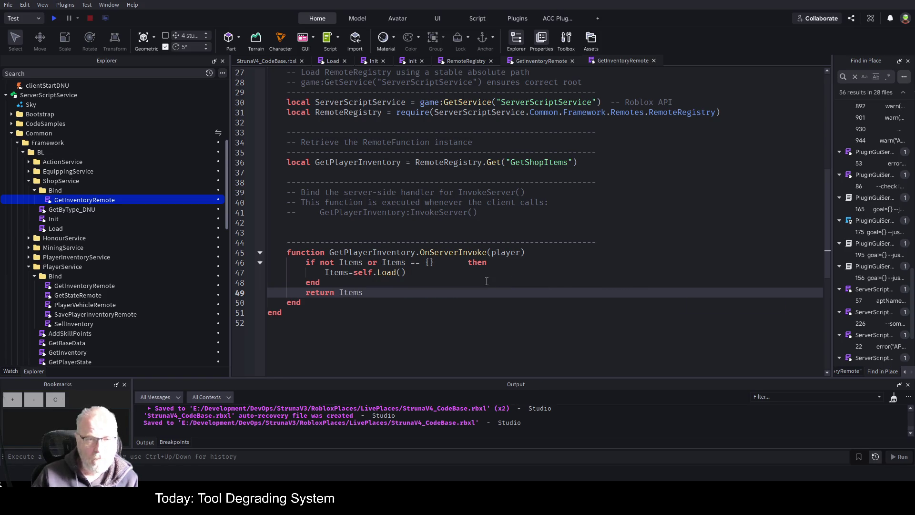
pyautogui.hotkey('ctrl', 's')
pyautogui.click(250, 292)
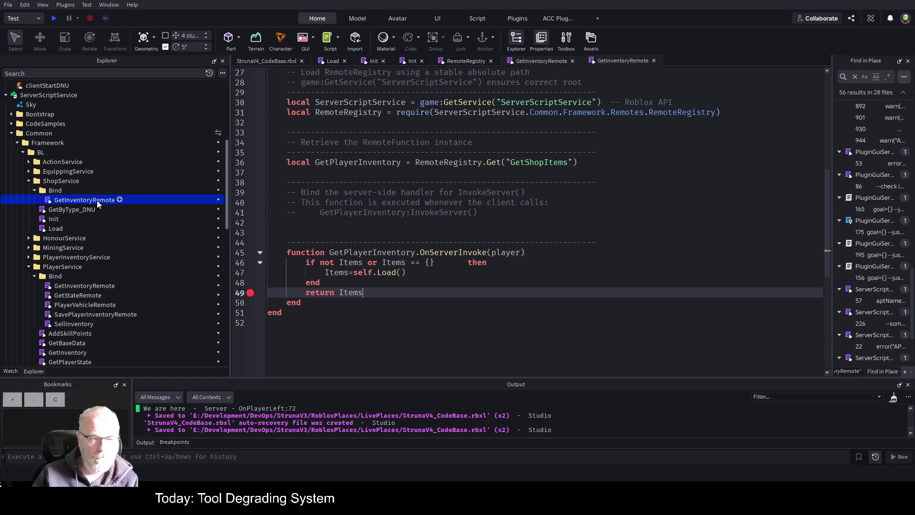
# Select the GetShopItems remote name and the commented InvokeServer example, saving the place
pyautogui.doubleClick(554, 164)
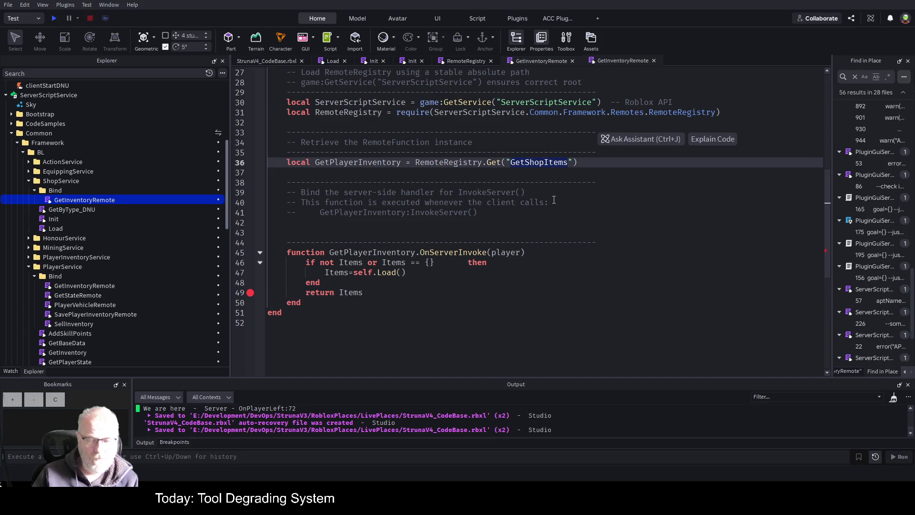
pyautogui.hotkey('ctrl', 's')
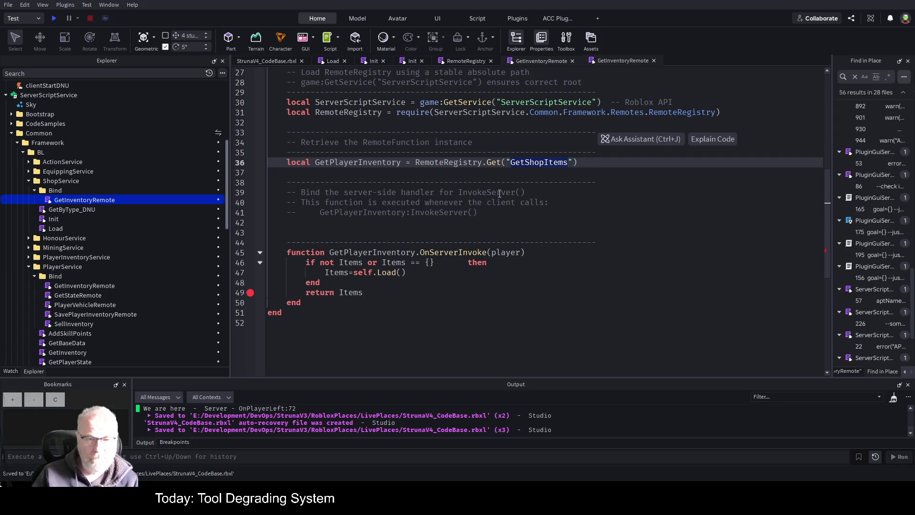
pyautogui.moveTo(497, 214); pyautogui.dragTo(316, 213)
pyautogui.hotkey('ctrl', 's')
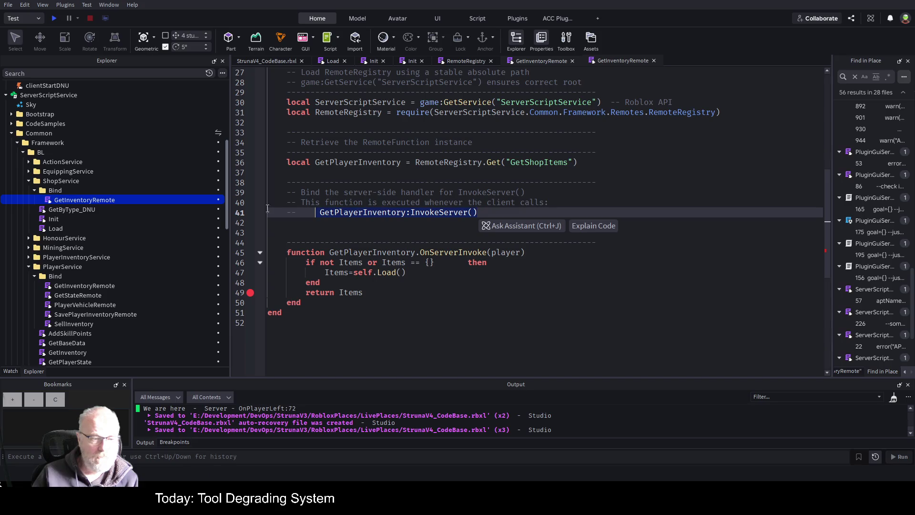
pyautogui.scroll(-4, 112, 294)
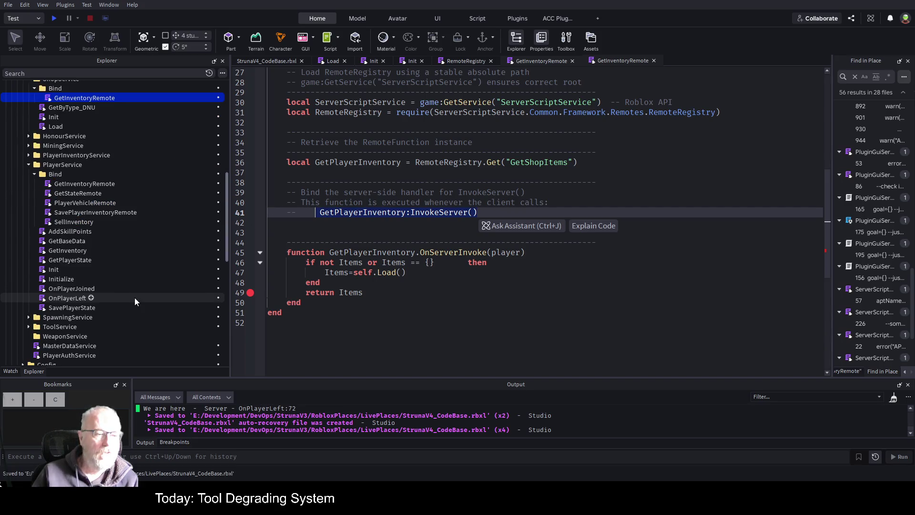
pyautogui.scroll(10, 127, 276)
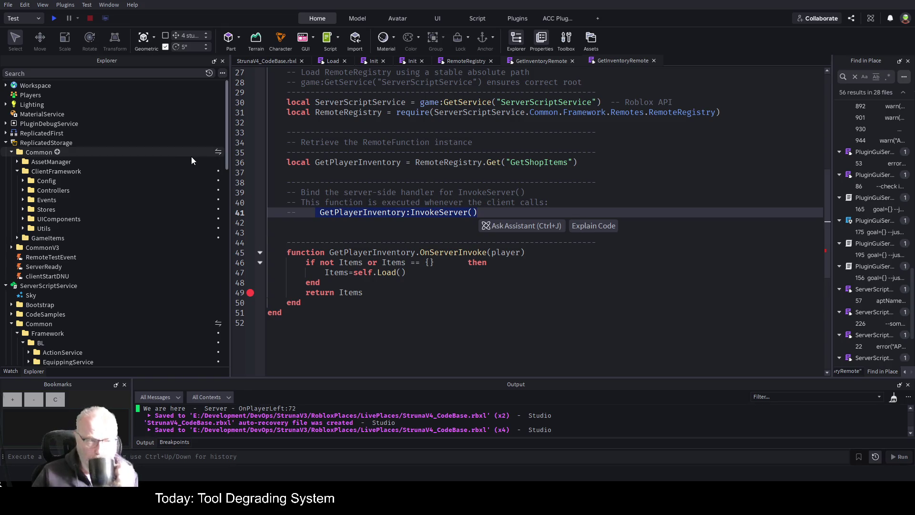
# Select the shop kiosk in the 3D view and insert a LocalScript under its ProximityPrompt
pyautogui.click(288, 61)
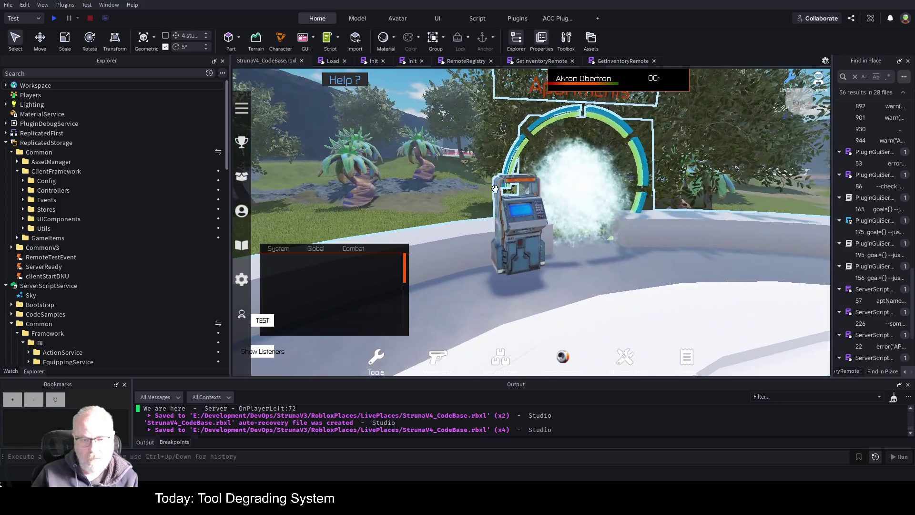
pyautogui.click(495, 188)
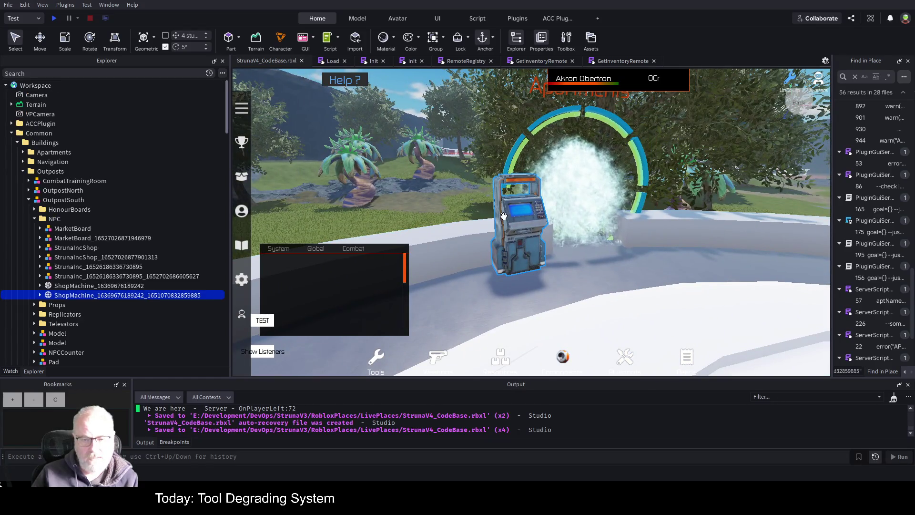
pyautogui.click(40, 296)
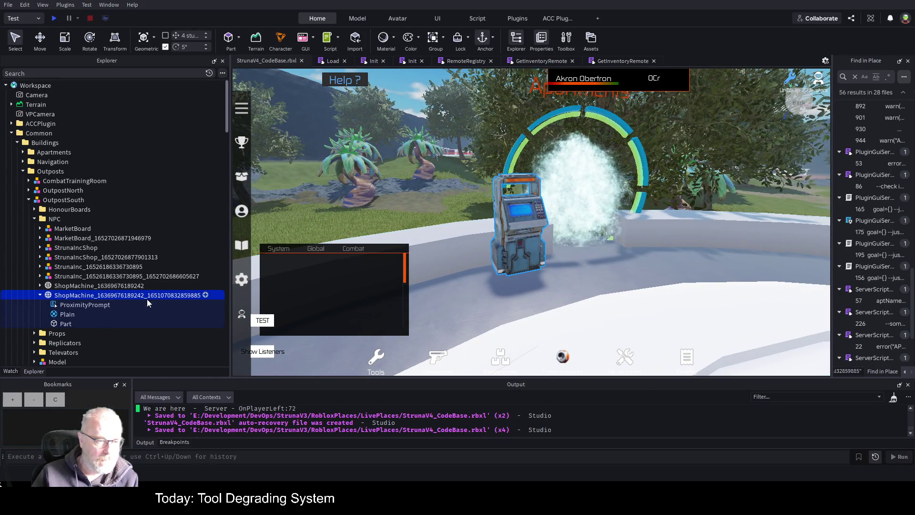
pyautogui.click(113, 306)
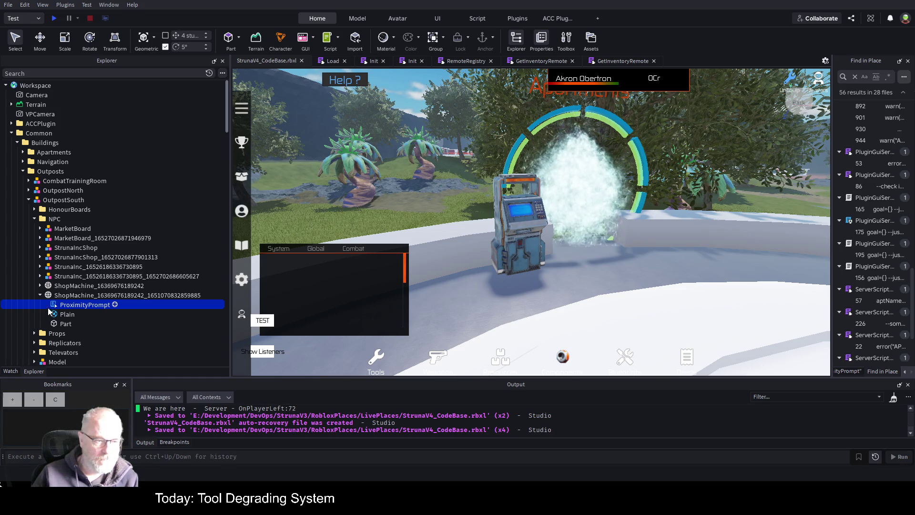
pyautogui.click(31, 279)
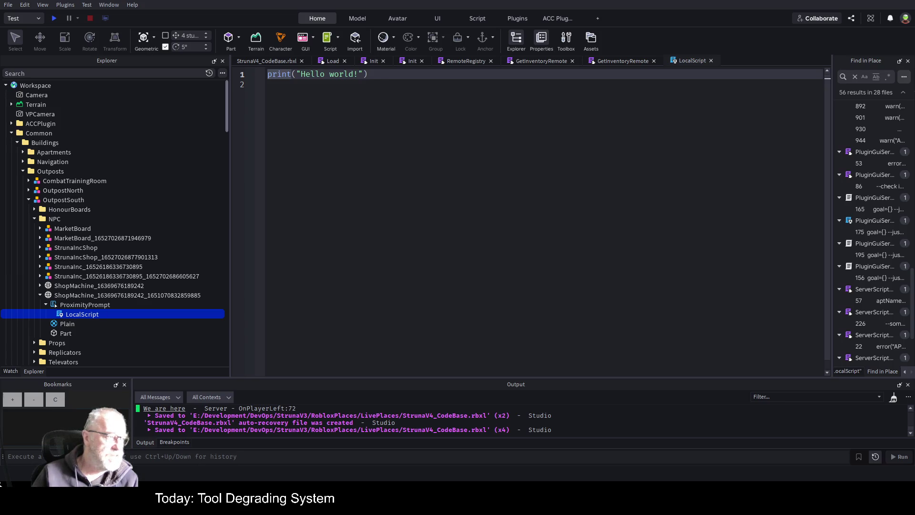
# Write 'local pp script.Parent' in the LocalScript, fixing the misspelled 'local'
pyautogui.press('Down')
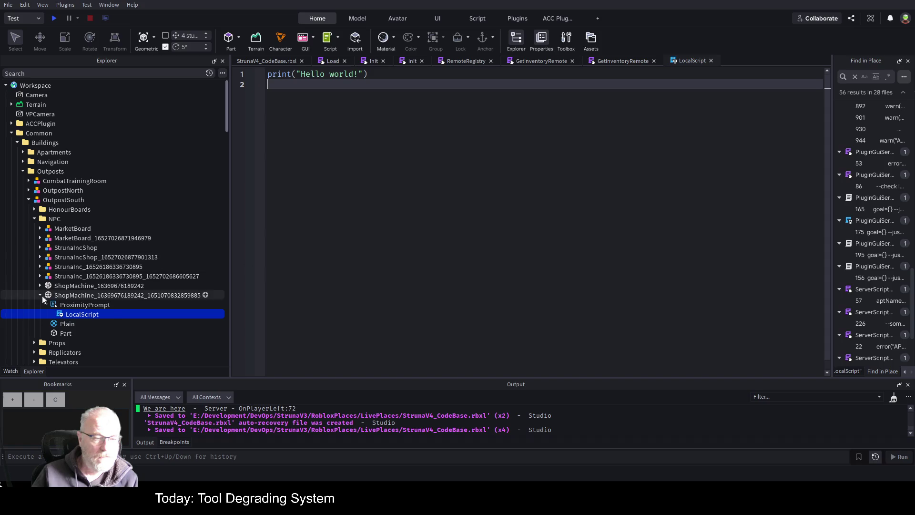
pyautogui.click(70, 305)
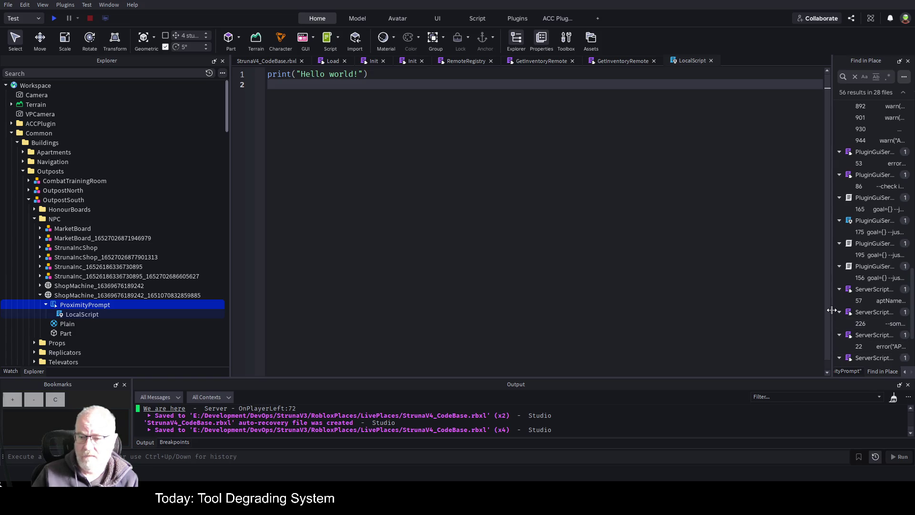
pyautogui.moveTo(832, 310); pyautogui.dragTo(623, 310)
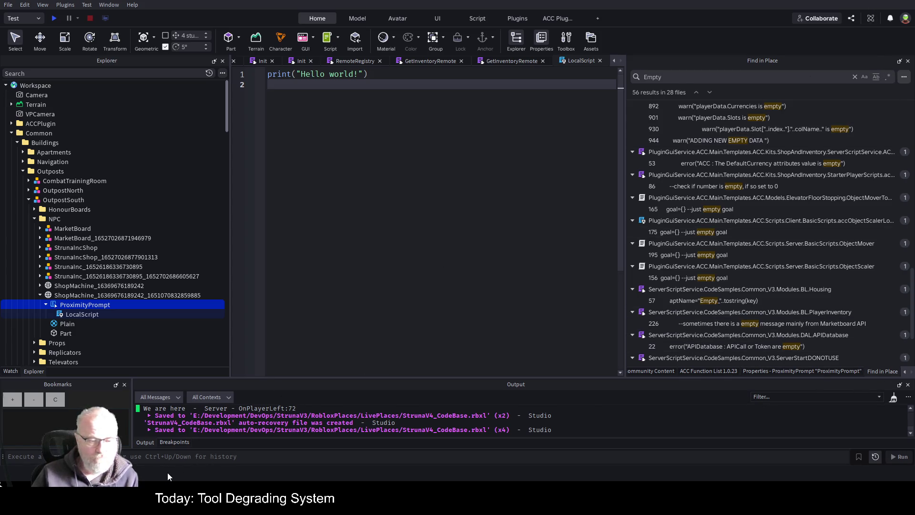
pyautogui.click(75, 314)
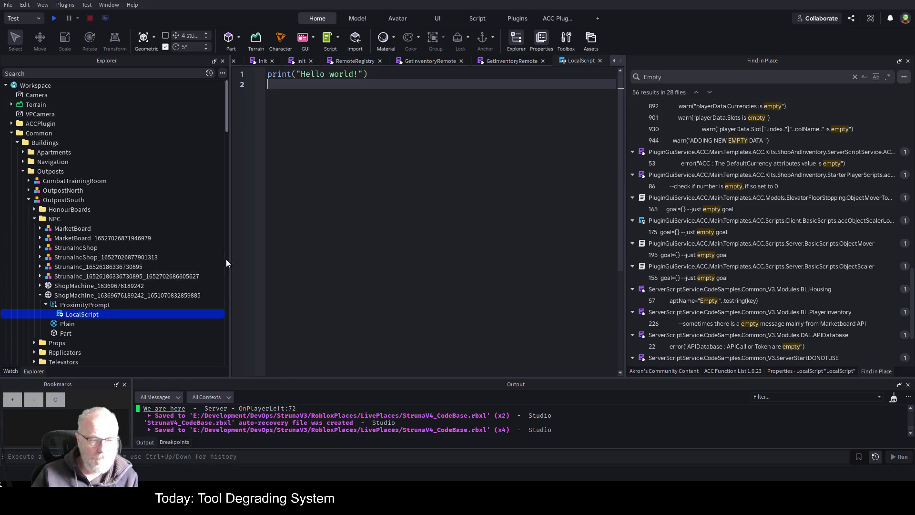
pyautogui.write('script.Parent')
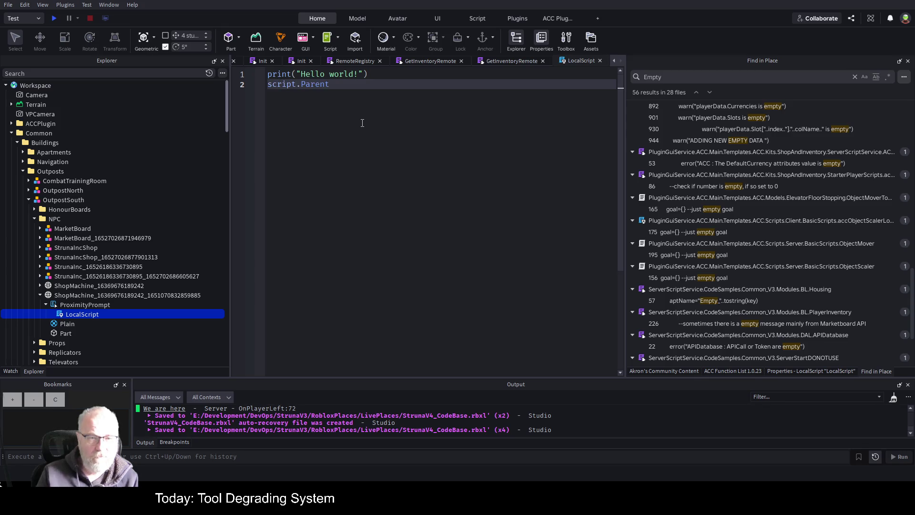
pyautogui.press('Home')
pyautogui.write('locala p')
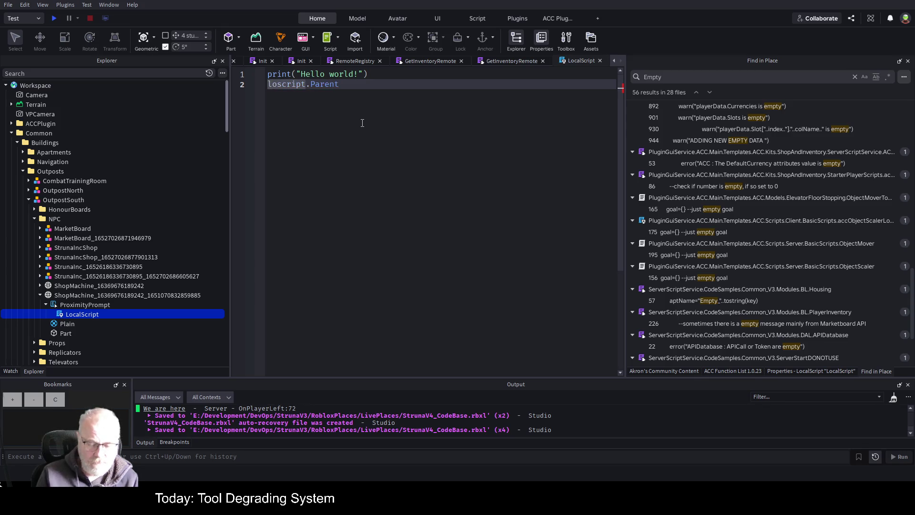
pyautogui.write('p')
pyautogui.press('Home')
pyautogui.press('Right')
pyautogui.press('Right')
pyautogui.press('Right')
pyautogui.write('a')
pyautogui.press('BackSpace')
# Delete the hello-world print line and complete 'local pp = script.Parent' with blank lines below
pyautogui.press('End')
pyautogui.press('Return')
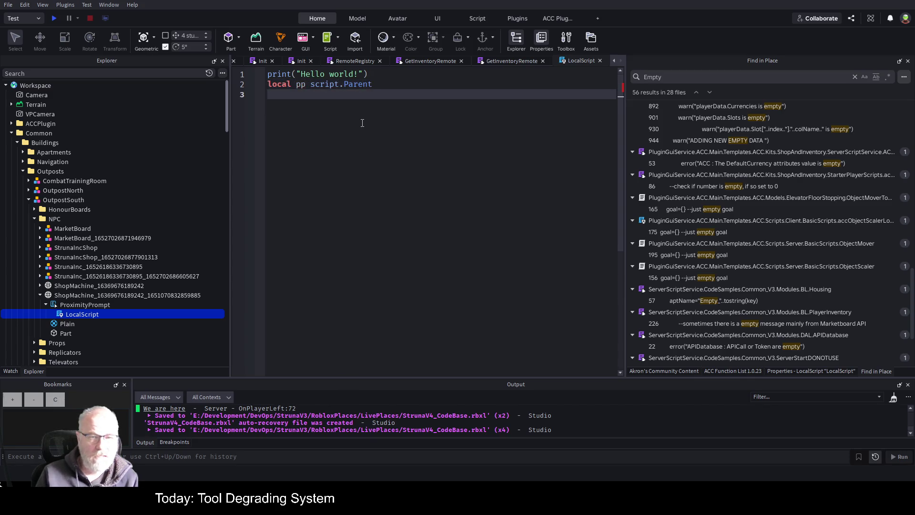
pyautogui.press('Up')
pyautogui.press('Up')
pyautogui.hotkey('shift', 'End')
pyautogui.press('BackSpace')
pyautogui.press('Down')
pyautogui.press('End')
pyautogui.press('Return')
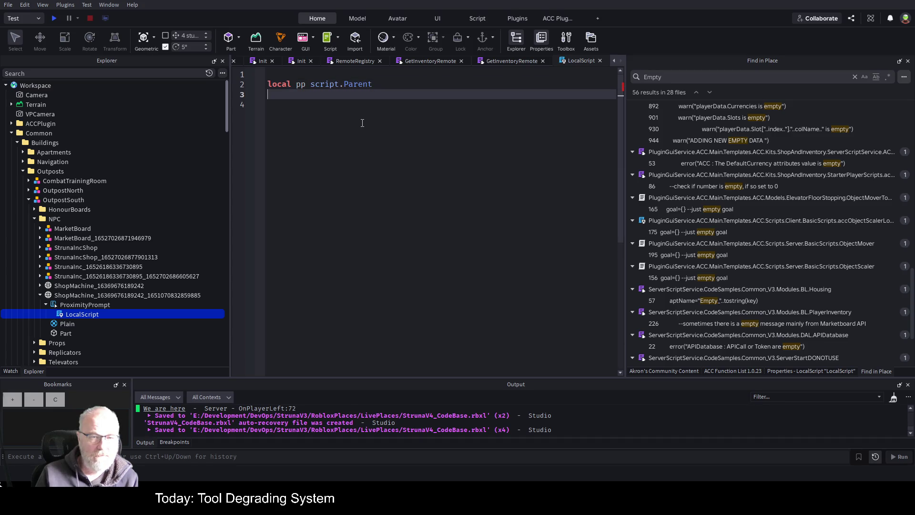
pyautogui.press('Up')
pyautogui.press('Right')
pyautogui.press('Right')
pyautogui.press('Right')
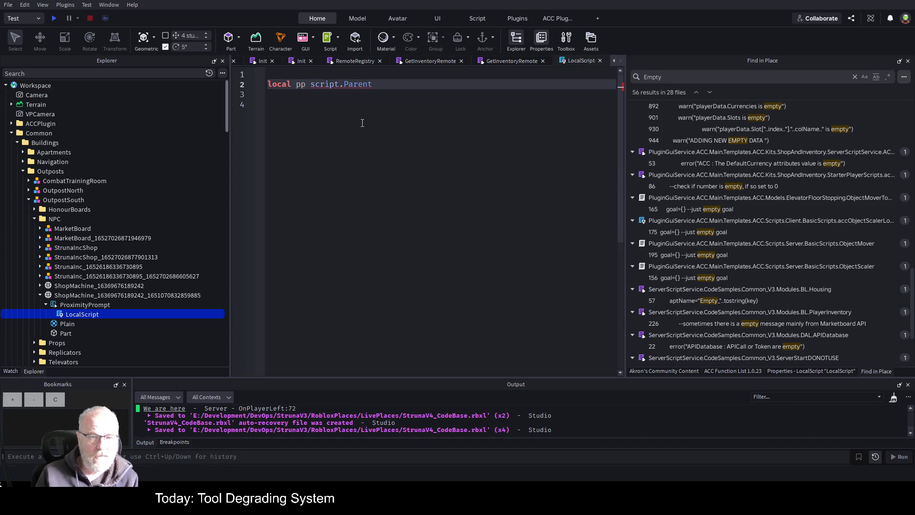
pyautogui.write('=')
pyautogui.press('End')
pyautogui.press('Return')
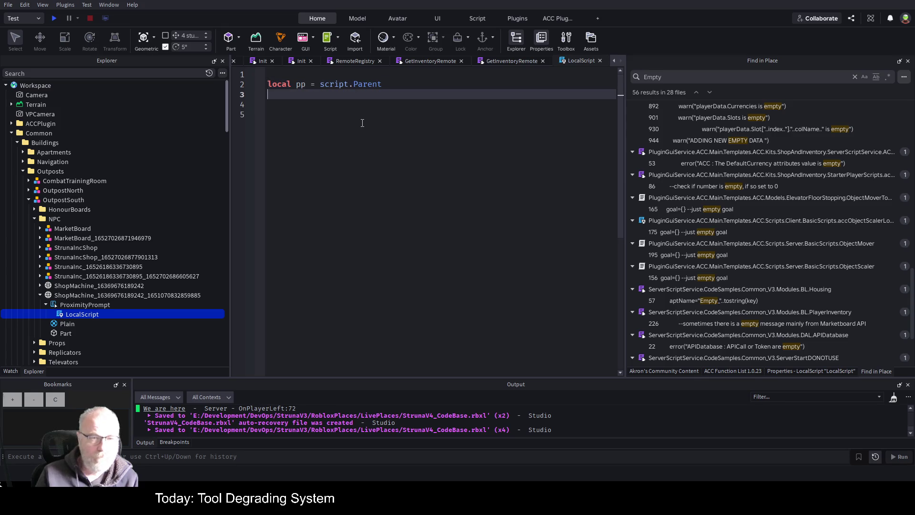
pyautogui.press('Return')
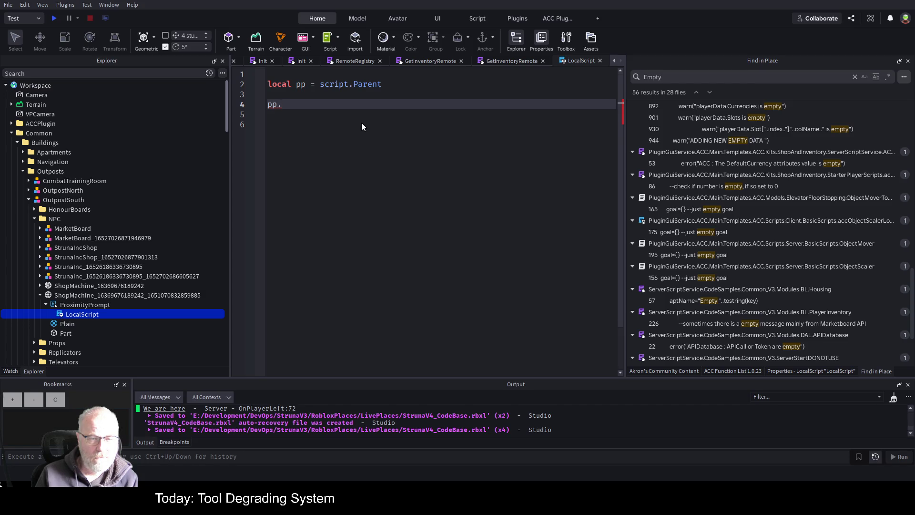
pyautogui.write('pp.')
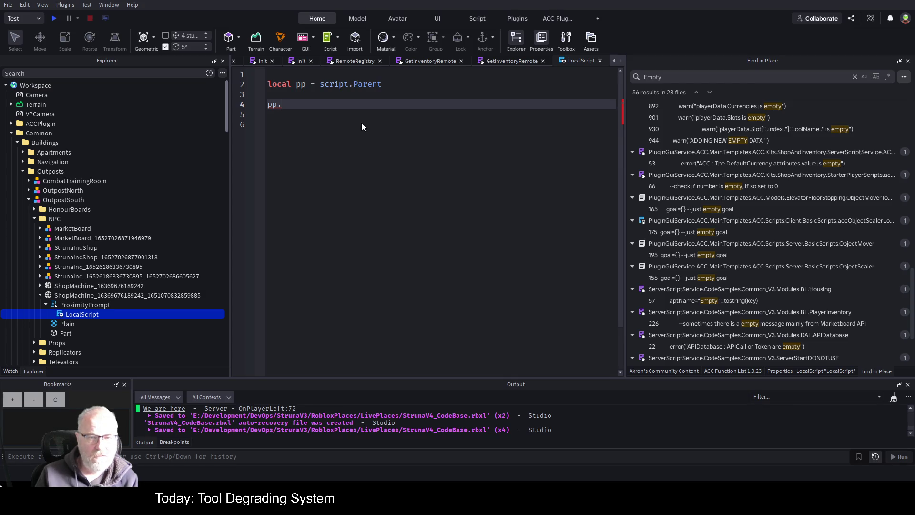
# Connect pp.Triggered to a function that prints "WOW" and save the script
pyautogui.write('tr')
pyautogui.press('Tab')
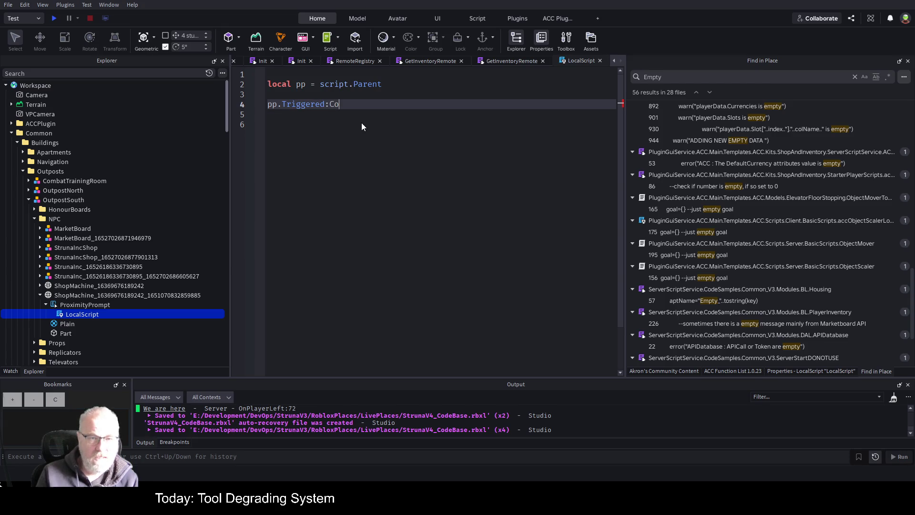
pyautogui.press('Return')
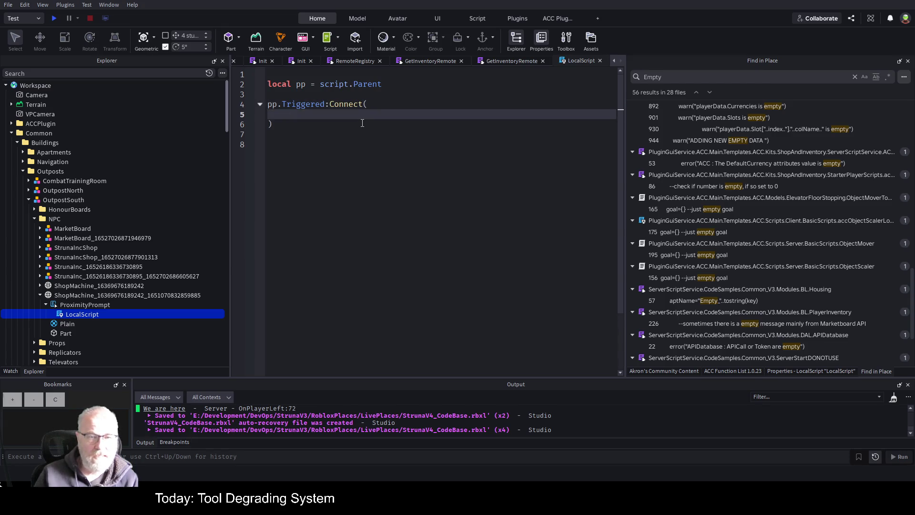
pyautogui.click(481, 194)
pyautogui.click(456, 97)
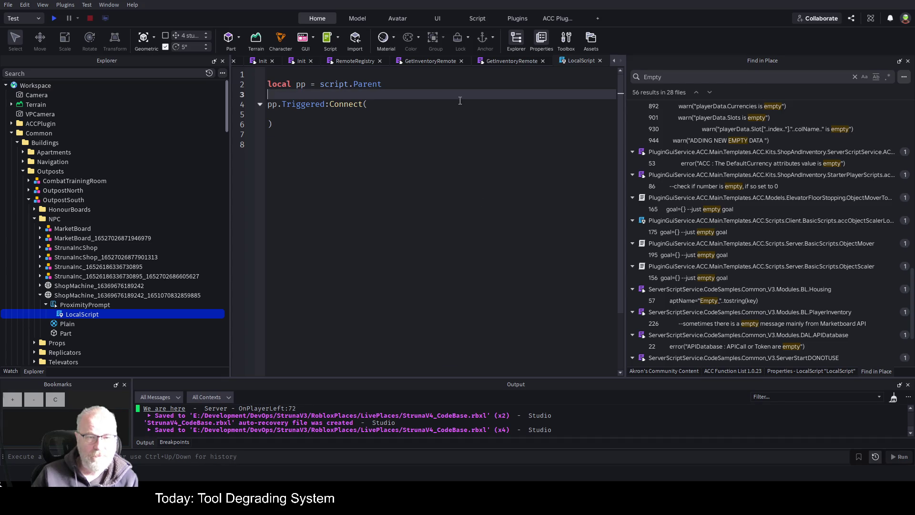
pyautogui.click(472, 109)
pyautogui.write('function(*')
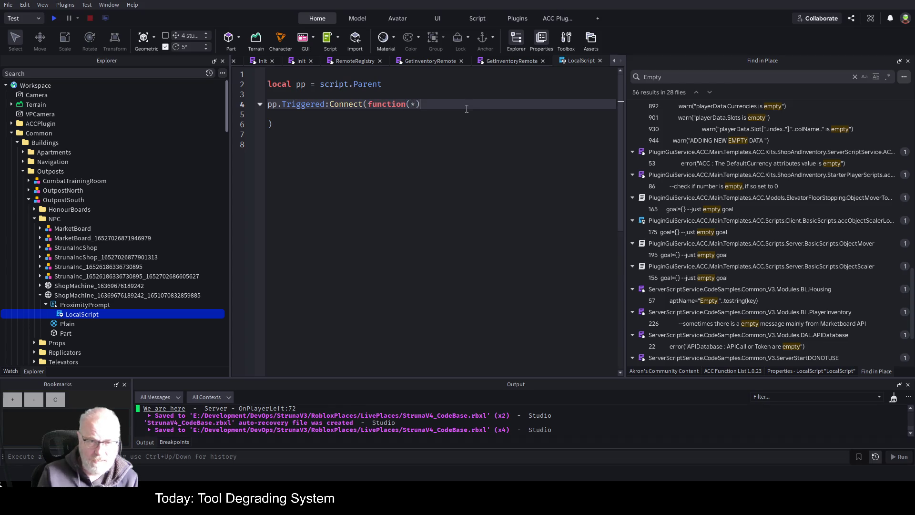
pyautogui.press('Return')
pyautogui.press('Down')
pyautogui.press('Down')
pyautogui.press('Down')
pyautogui.press('BackSpace')
pyautogui.press('Up')
pyautogui.press('Up')
pyautogui.press('Up')
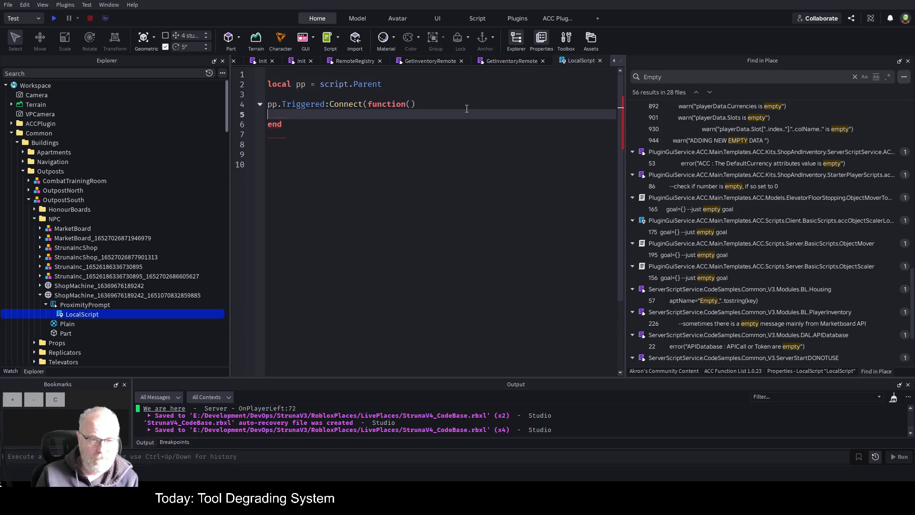
pyautogui.write('print("WOW')
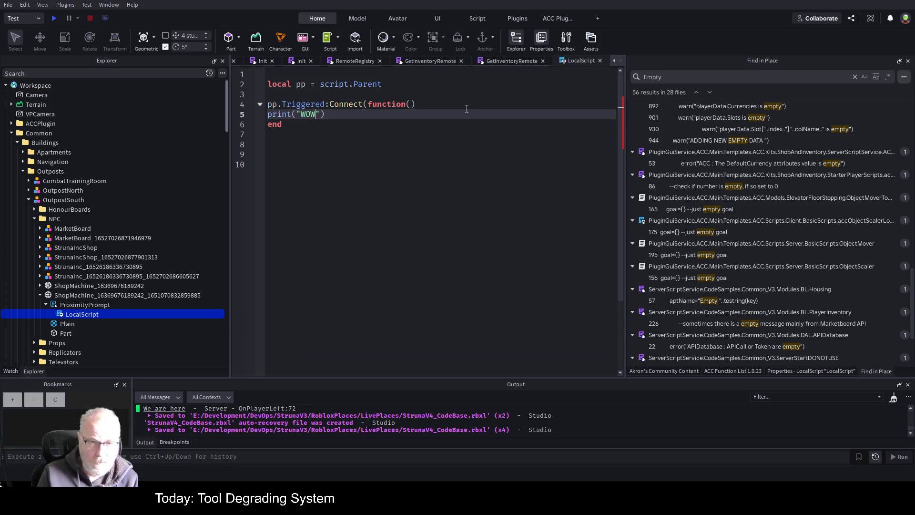
pyautogui.hotkey('ctrl', 's')
# Close the Connect call with ')' after end, indent the print line, and save
pyautogui.click(355, 186)
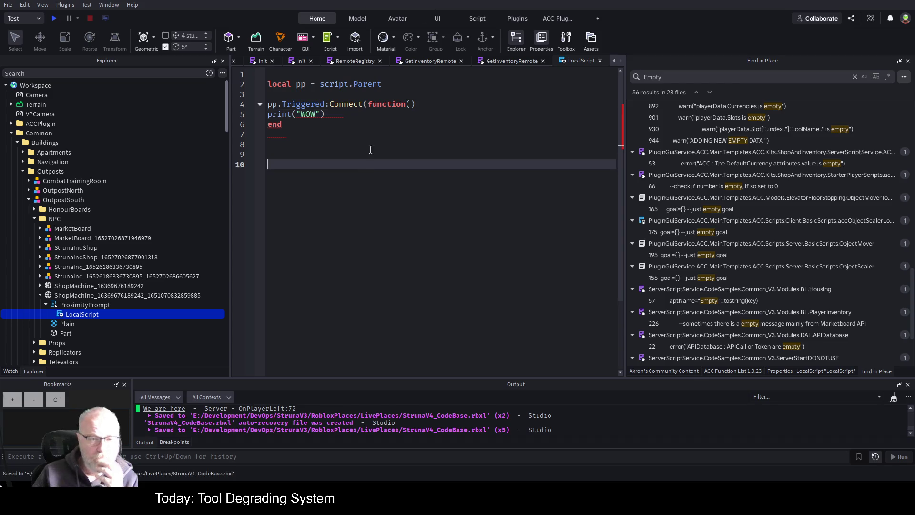
pyautogui.press('Up')
pyautogui.press('Up')
pyautogui.press('Up')
pyautogui.press('Down')
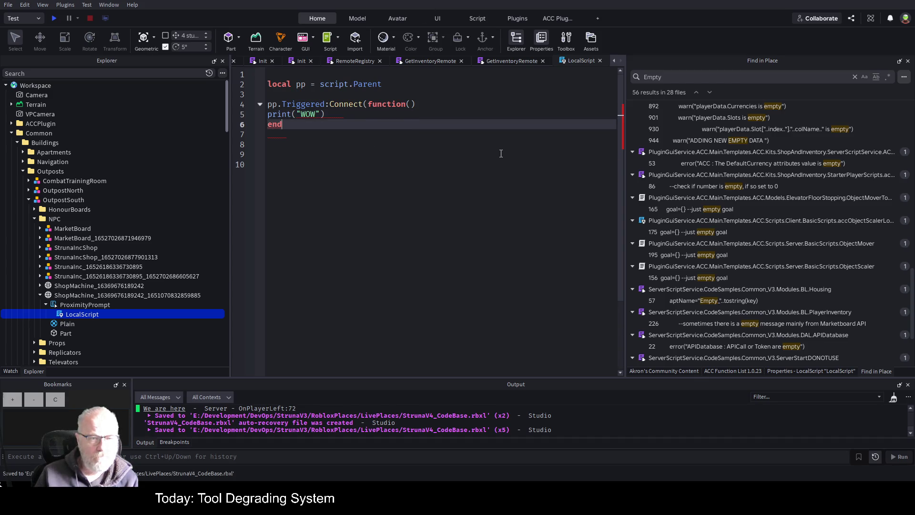
pyautogui.press('End')
pyautogui.write(')')
pyautogui.press('Up')
pyautogui.press('Home')
pyautogui.press('Tab')
pyautogui.hotkey('ctrl', 's')
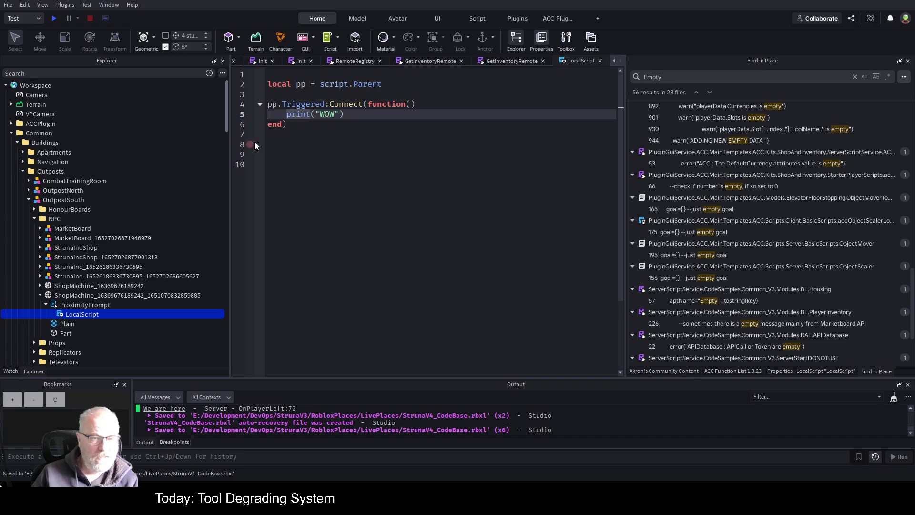
pyautogui.moveTo(229, 219); pyautogui.dragTo(168, 219)
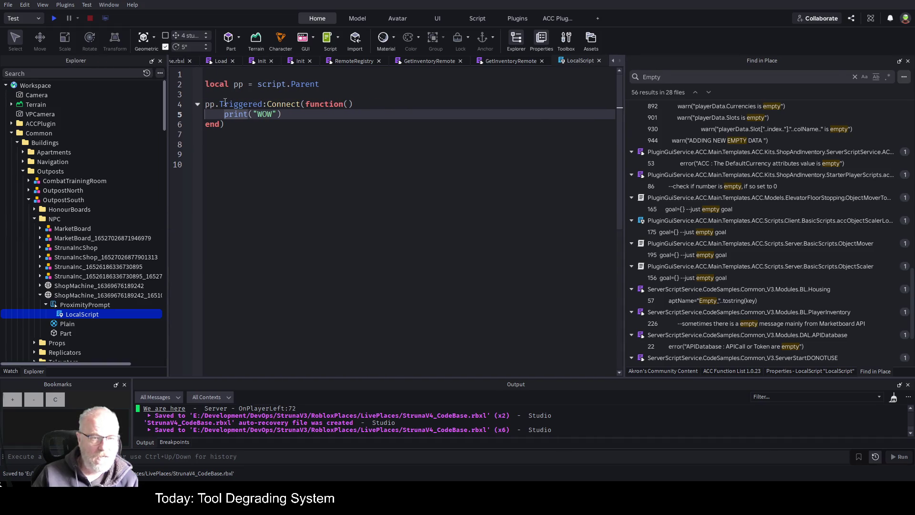
pyautogui.click(320, 116)
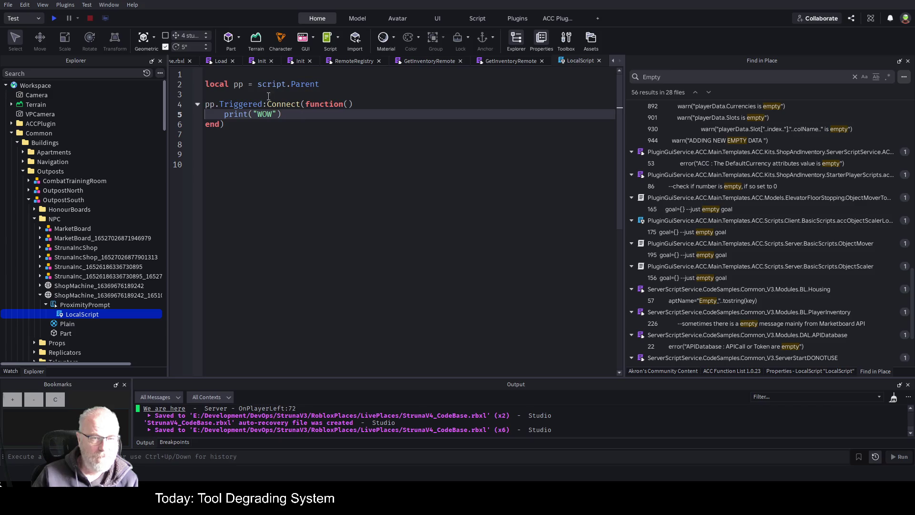
pyautogui.click(179, 62)
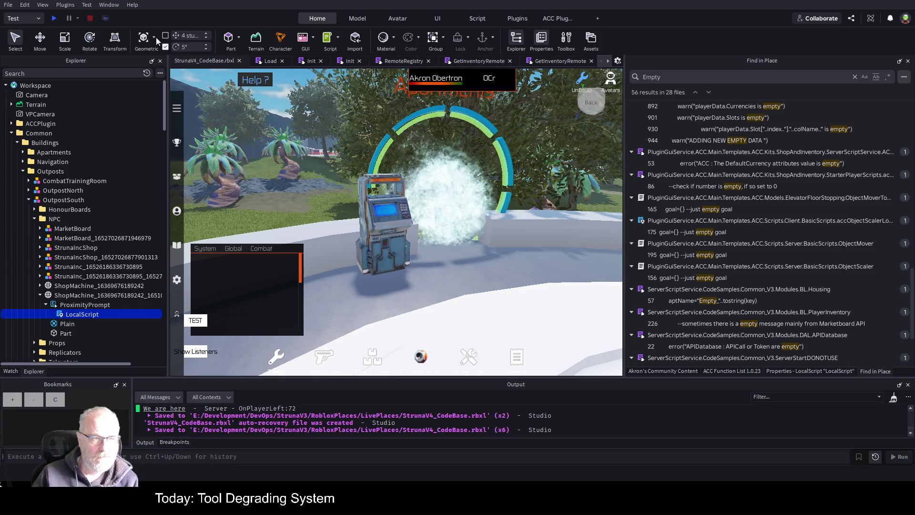
# Play-test the game, review and clear the Output log, then walk toward the shop machine
pyautogui.click(53, 20)
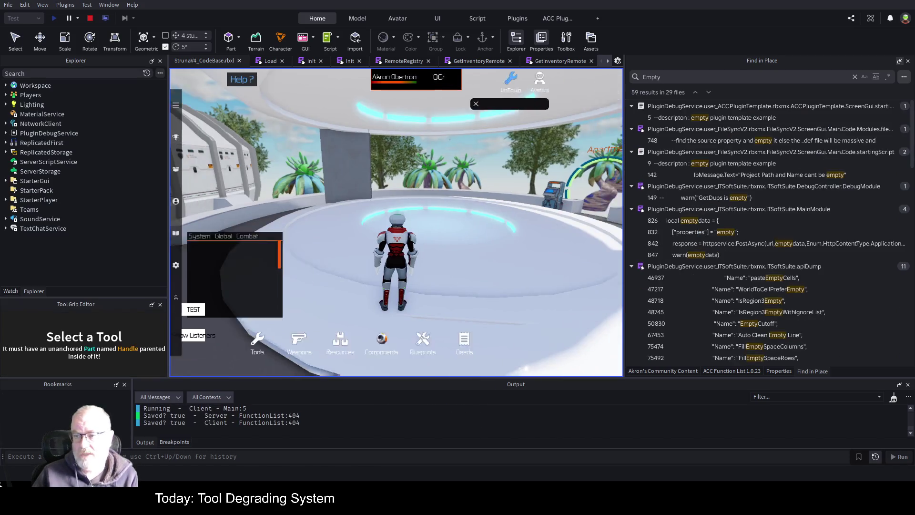
pyautogui.click(900, 61)
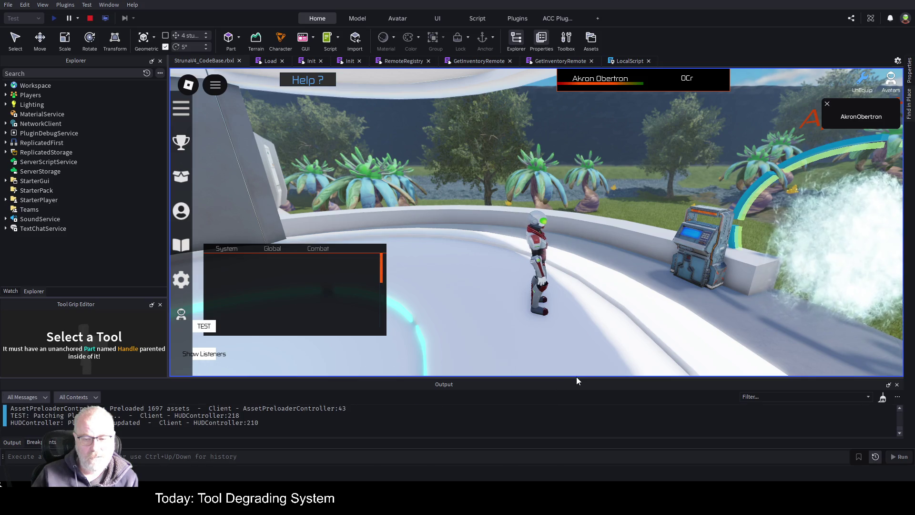
pyautogui.moveTo(577, 376); pyautogui.dragTo(576, 184)
pyautogui.scroll(7, 314, 218)
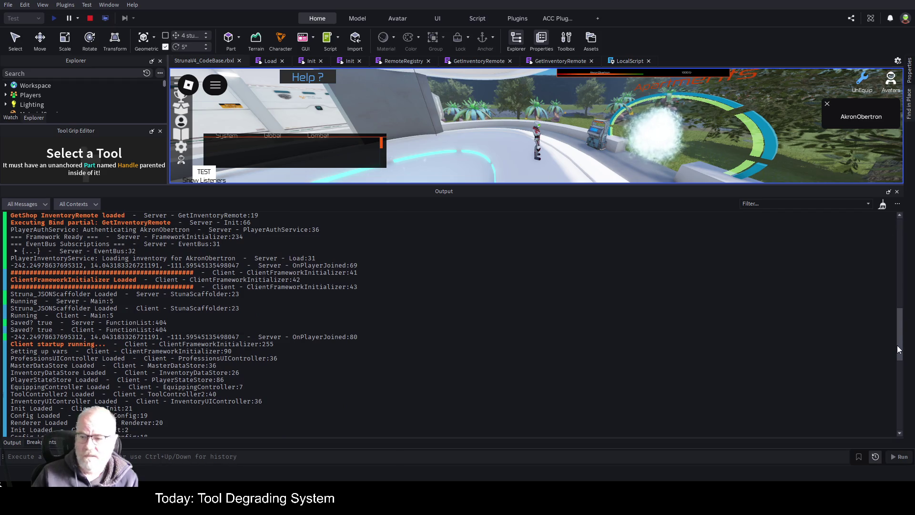
pyautogui.moveTo(898, 349); pyautogui.dragTo(891, 444)
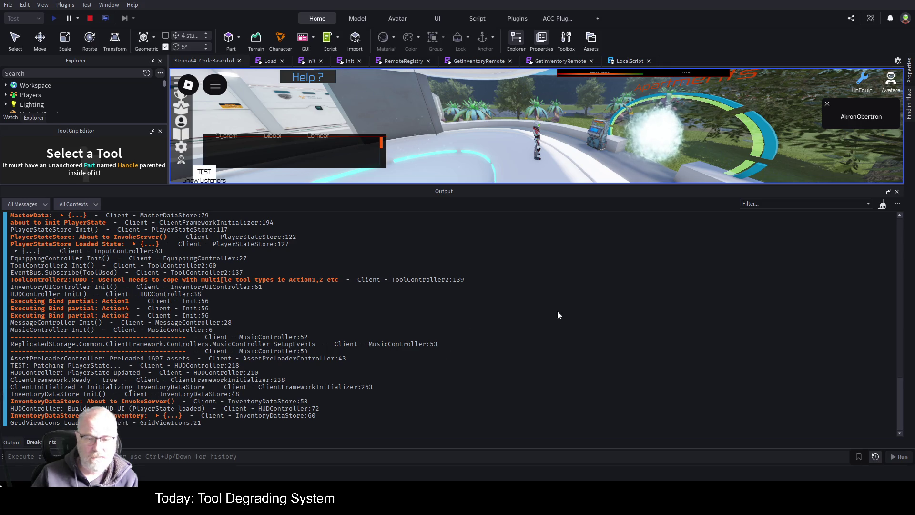
pyautogui.click(882, 204)
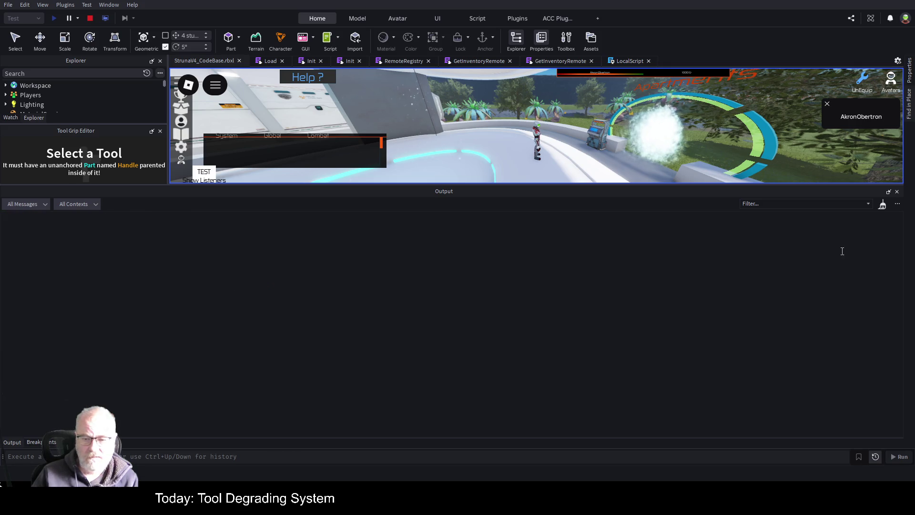
pyautogui.click(896, 192)
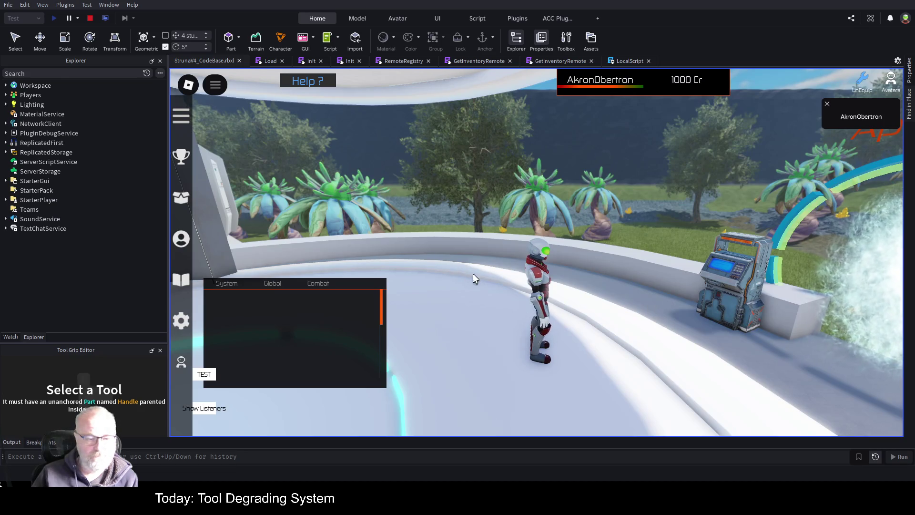
pyautogui.press('d')
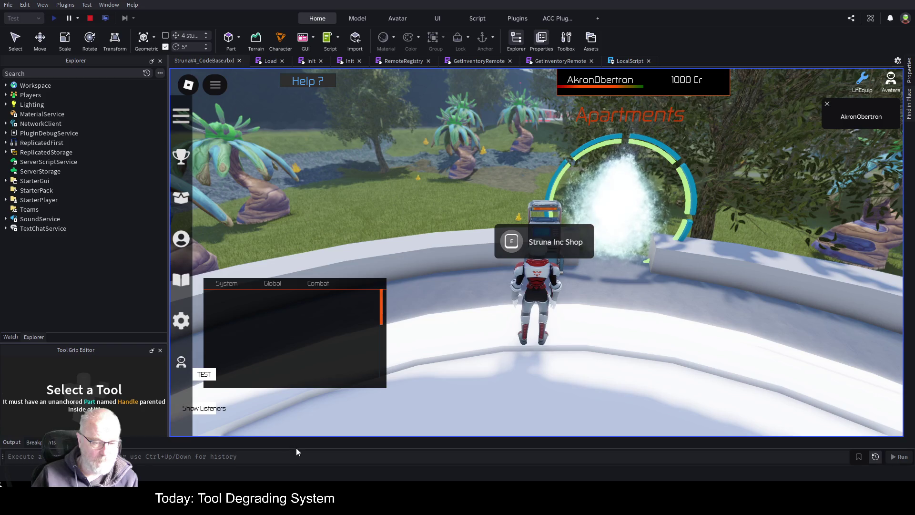
# Stop the play-test and add a new server Script under the ProximityPrompt
pyautogui.click(90, 19)
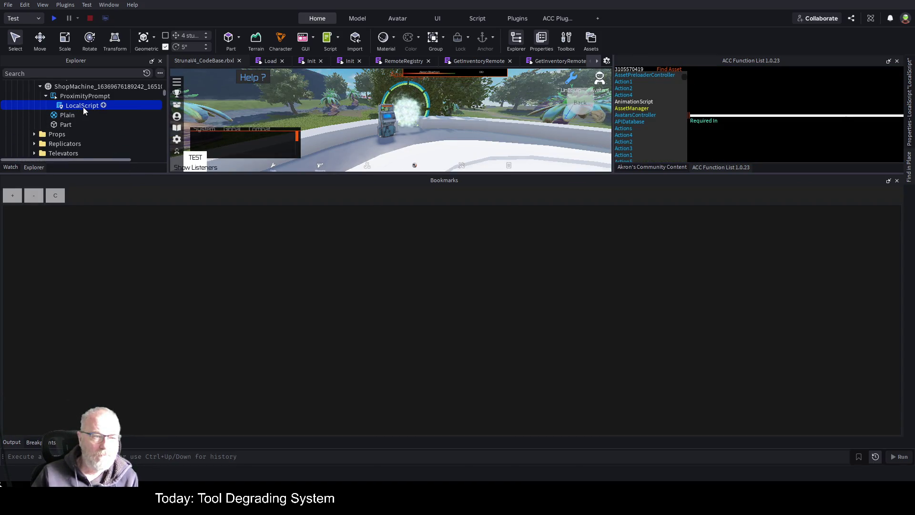
pyautogui.click(90, 96)
pyautogui.click(78, 102)
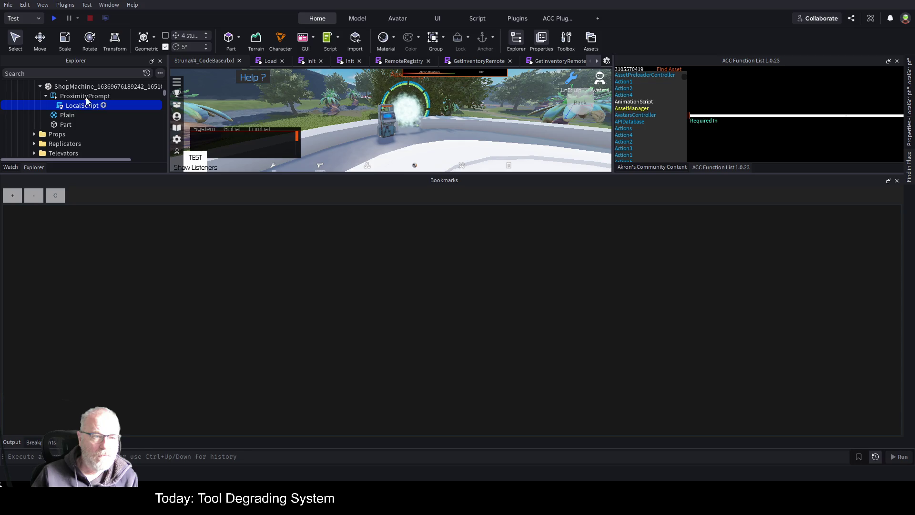
pyautogui.click(116, 95)
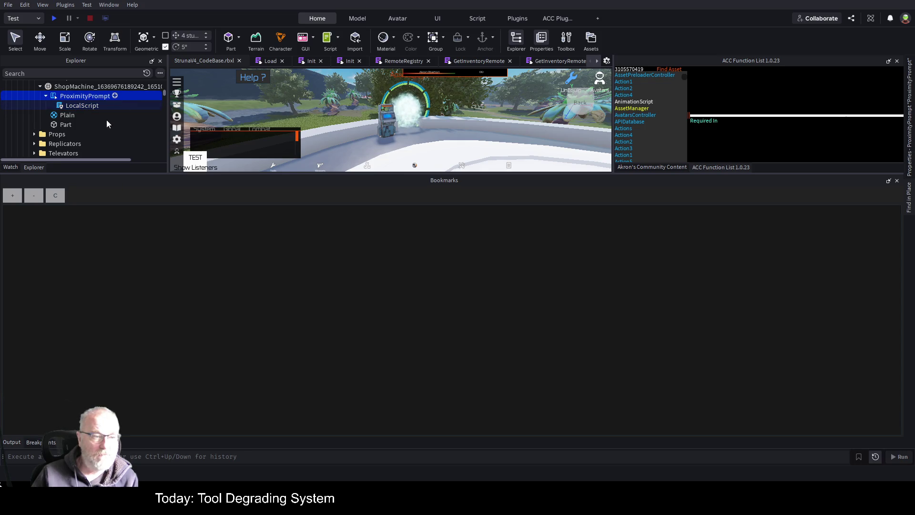
pyautogui.hotkey('ctrl', 'i')
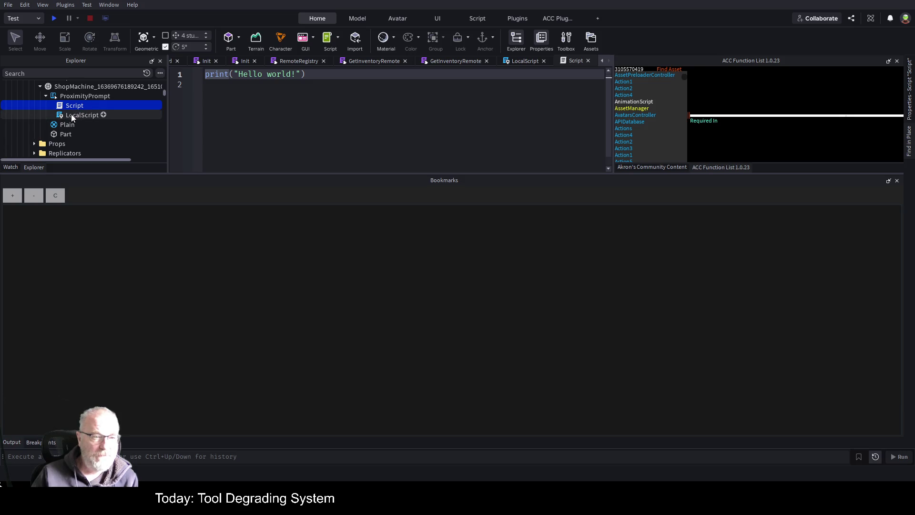
# Replace the Script's Hello world line with the LocalScript's pp.Triggered code printing WOW
pyautogui.doubleClick(71, 116)
pyautogui.click(335, 152)
pyautogui.hotkey('ctrl', 'a')
pyautogui.hotkey('ctrl', 'c')
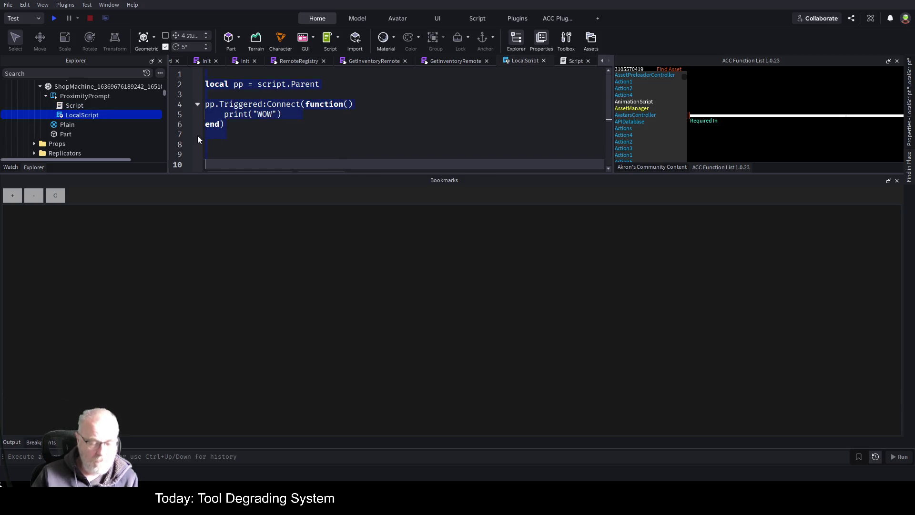
pyautogui.doubleClick(74, 105)
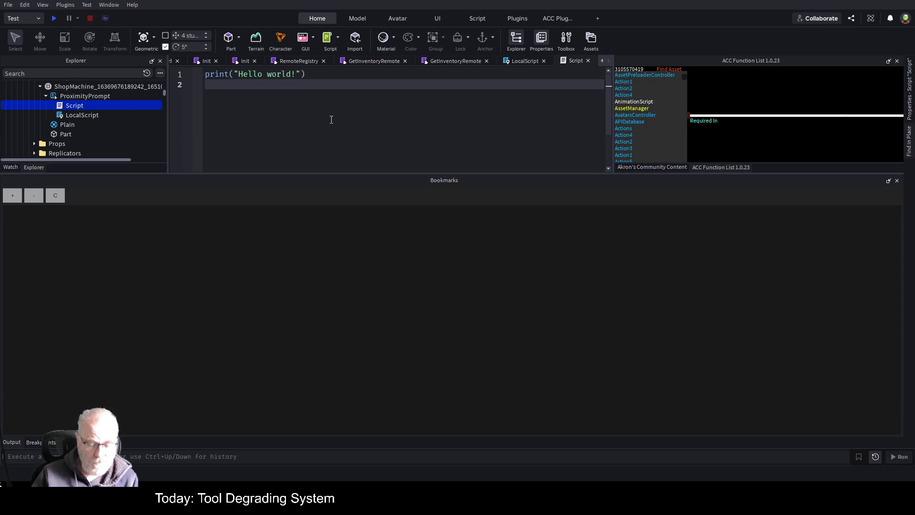
pyautogui.hotkey('ctrl', 'a')
pyautogui.press('BackSpace')
pyautogui.hotkey('ctrl', 'v')
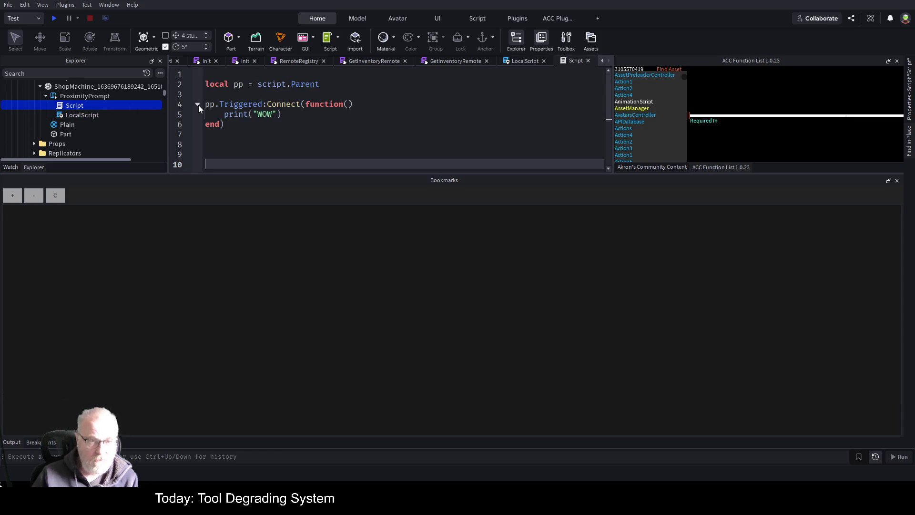
# Save, play-test, trigger the Struna Inc Shop prompt and confirm WOW appears in Output
pyautogui.hotkey('ctrl', 's')
pyautogui.click(61, 18)
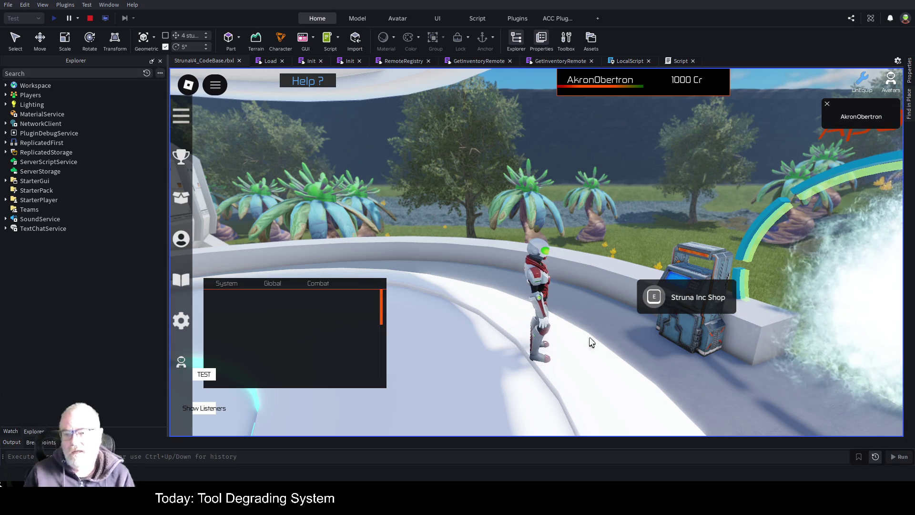
pyautogui.click(675, 299)
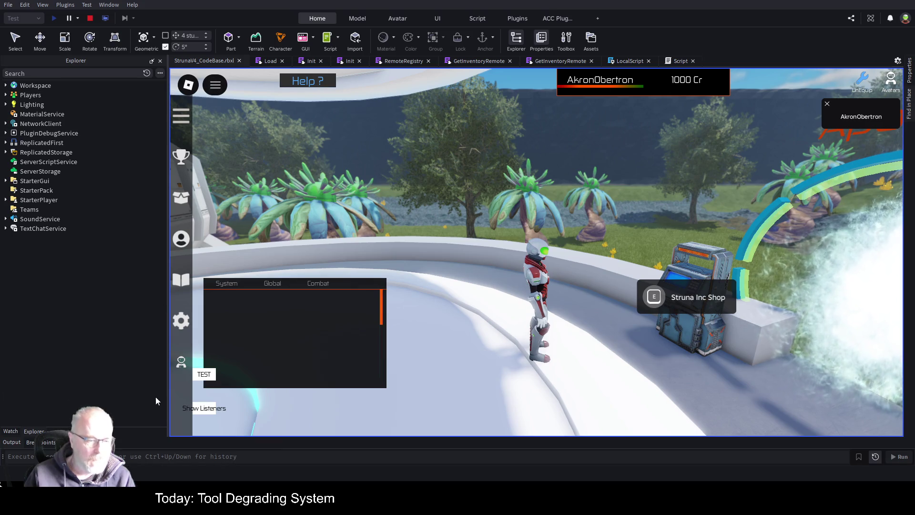
pyautogui.click(10, 443)
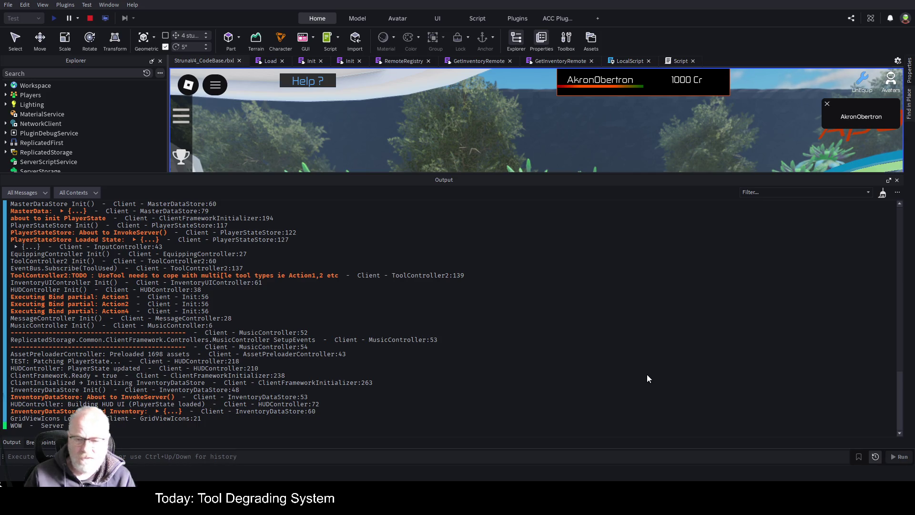
pyautogui.hotkey('ctrl', 'k')
pyautogui.moveTo(594, 181); pyautogui.dragTo(651, 347)
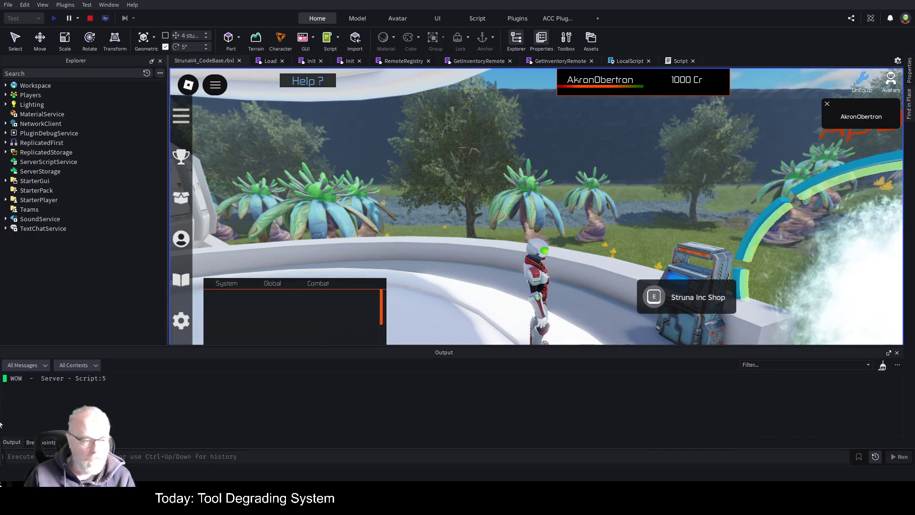
pyautogui.click(89, 20)
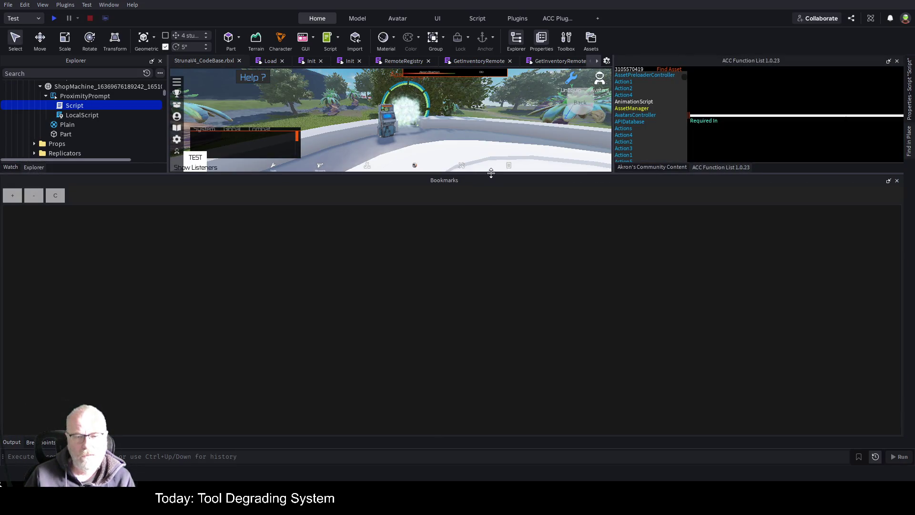
# Widen the viewport and Explorer panes and select the LocalScript under the ProximityPrompt
pyautogui.moveTo(491, 173); pyautogui.dragTo(517, 288)
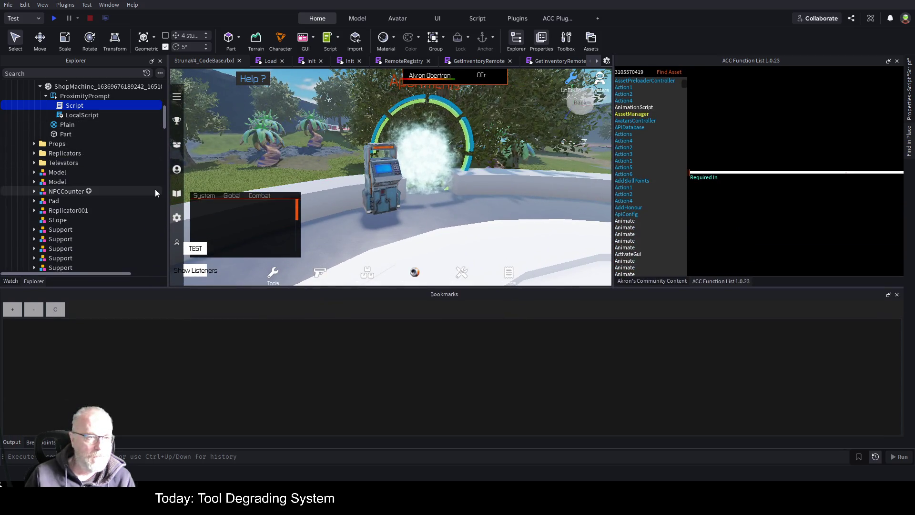
pyautogui.scroll(1, 155, 188)
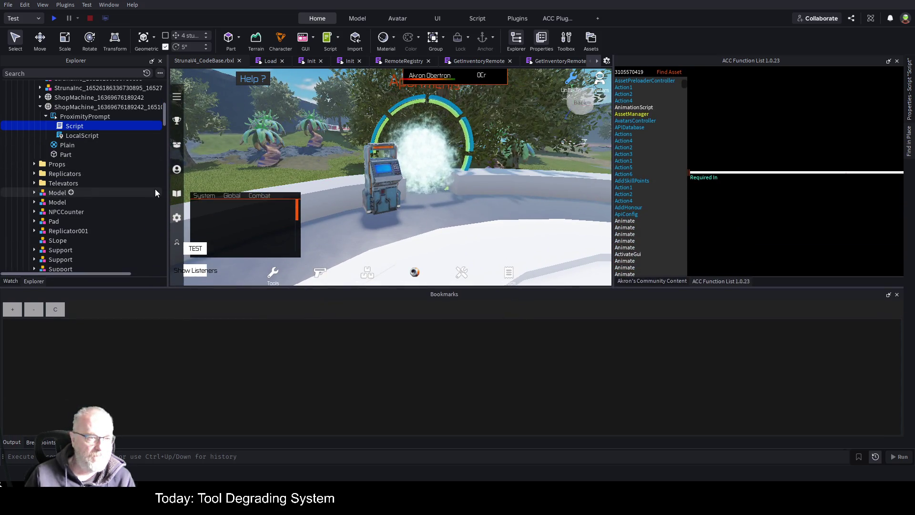
pyautogui.click(79, 136)
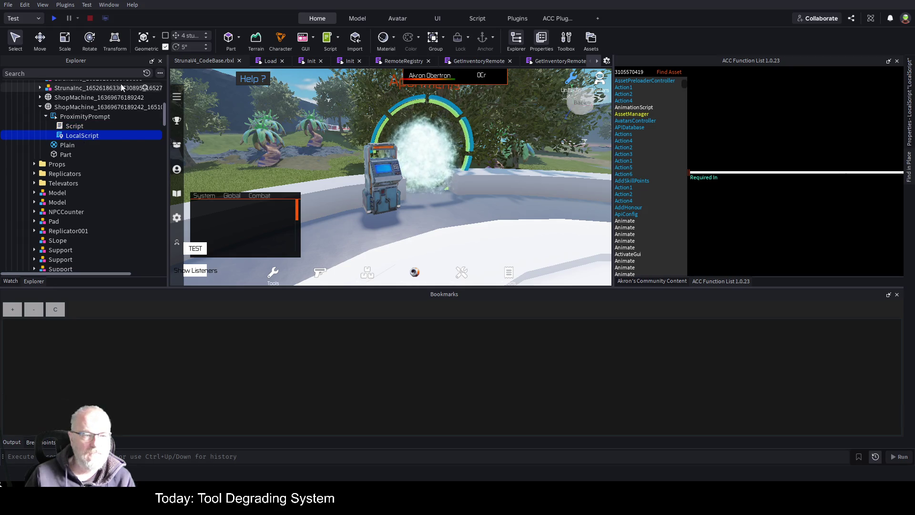
pyautogui.scroll(-3, 108, 191)
pyautogui.scroll(-5, 110, 210)
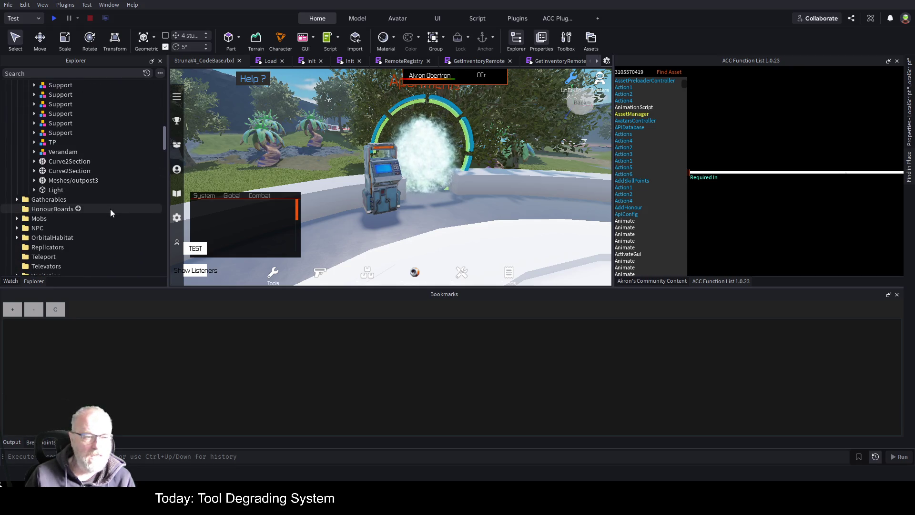
pyautogui.scroll(-3, 111, 213)
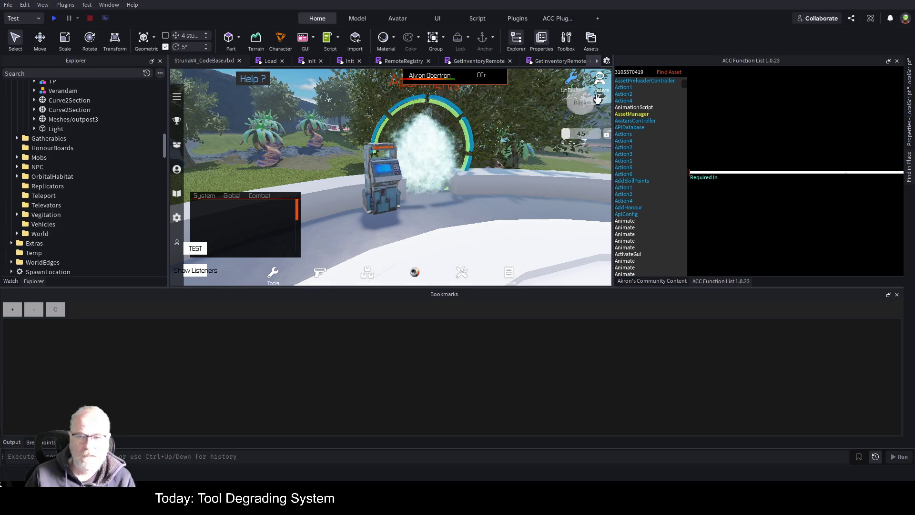
pyautogui.moveTo(614, 97); pyautogui.dragTo(819, 98)
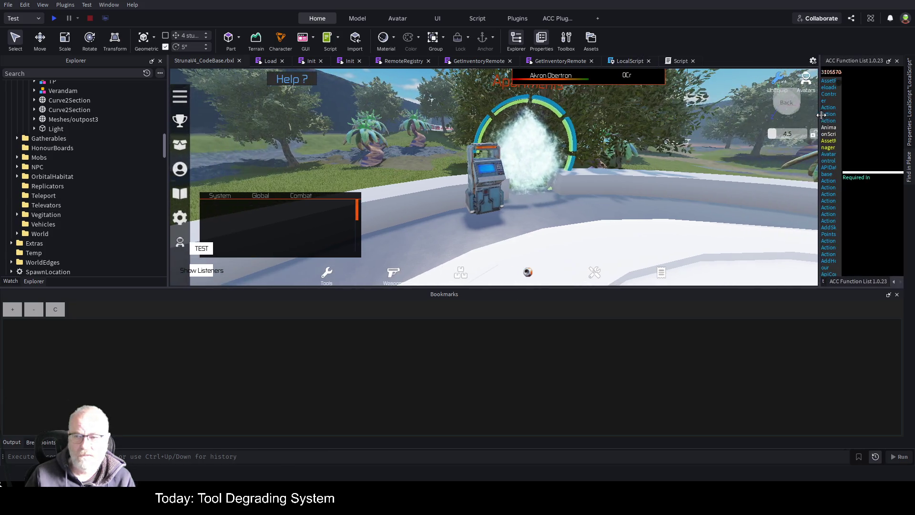
# Select all of the LocalScript's pp.Triggered code in its editor
pyautogui.click(630, 61)
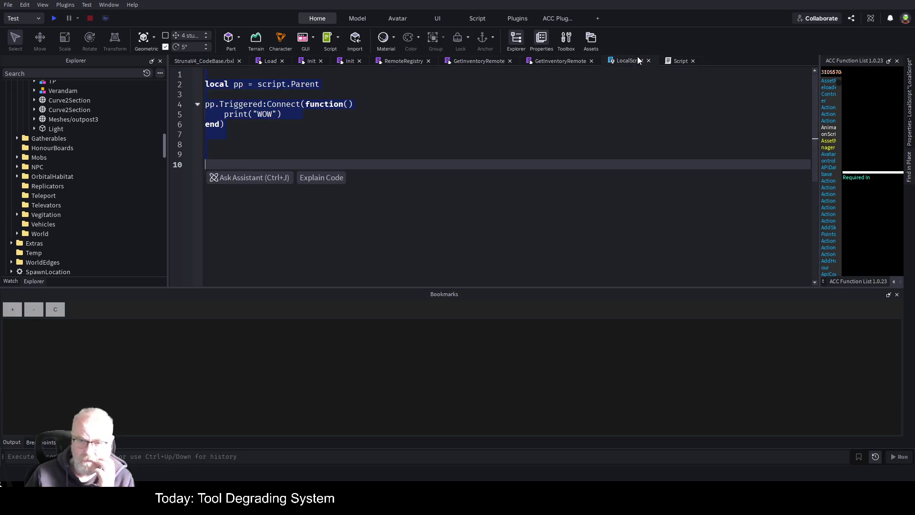
pyautogui.click(262, 153)
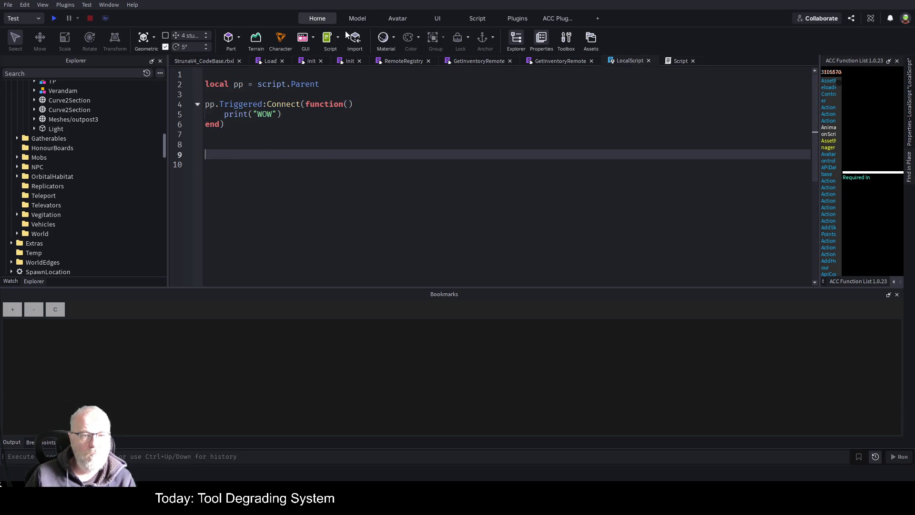
pyautogui.moveTo(205, 84); pyautogui.dragTo(268, 84)
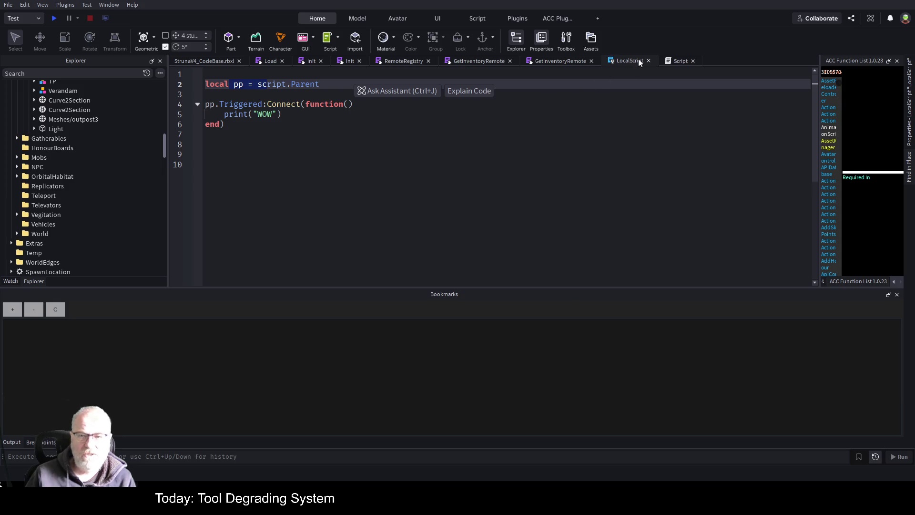
pyautogui.keyDown('shift'); pyautogui.click(496, 144); pyautogui.keyUp('shift')
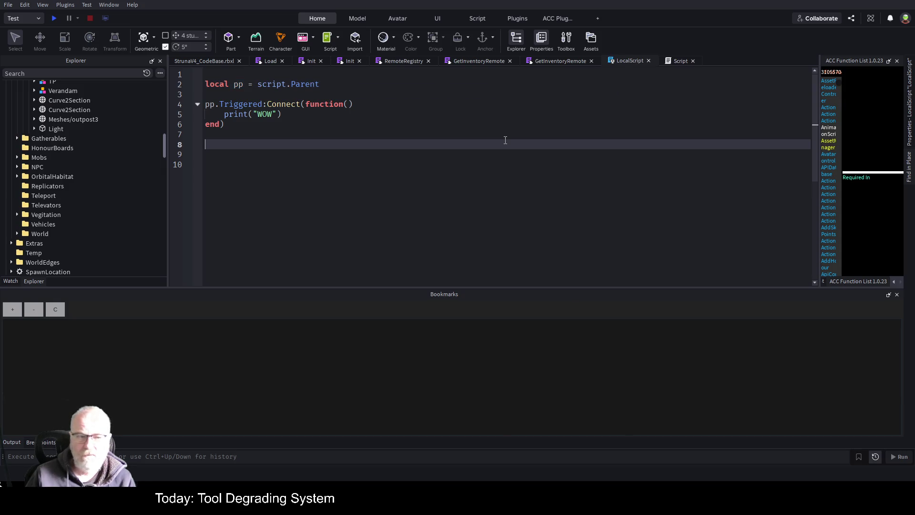
pyautogui.hotkey('shift', 'Down')
pyautogui.hotkey('shift', 'Down')
pyautogui.scroll(-5, 99, 228)
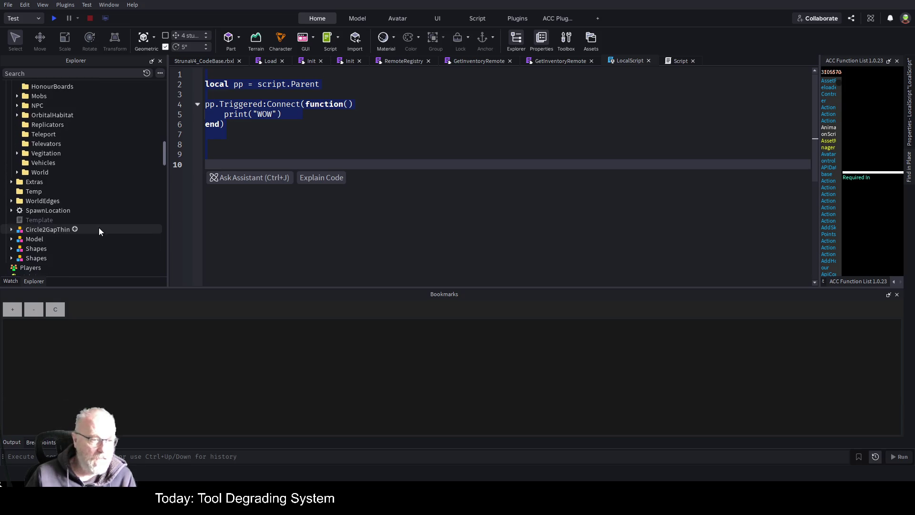
pyautogui.scroll(6, 110, 231)
pyautogui.scroll(12, 117, 237)
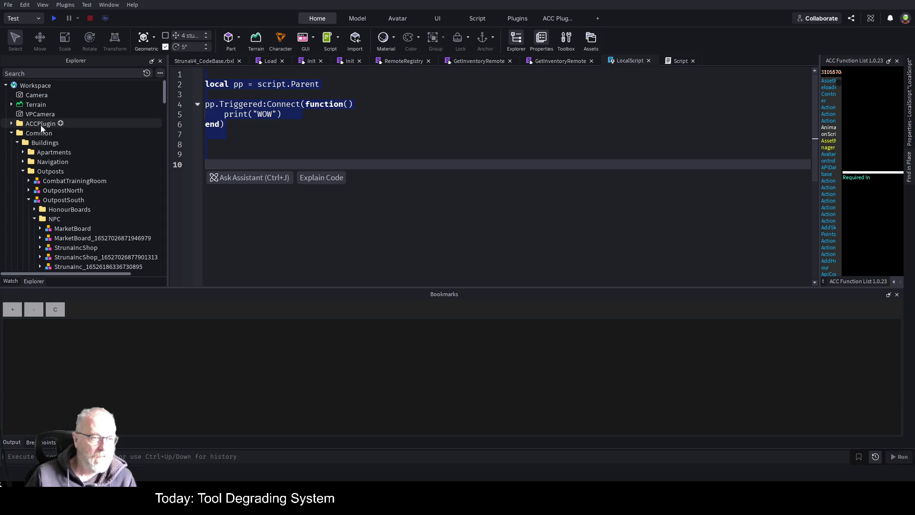
# Collapse Workspace's Common folder and expand ReplicatedStorage's ClientFramework Controllers folder
pyautogui.click(12, 133)
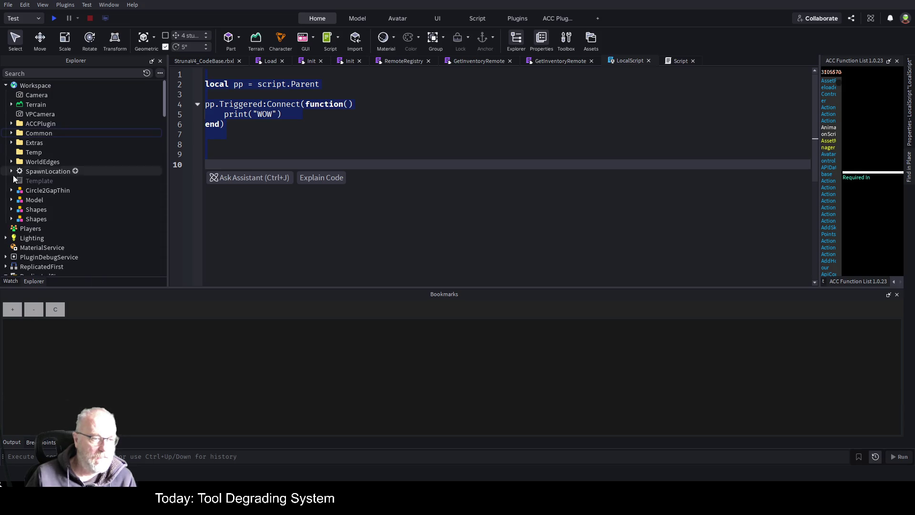
pyautogui.scroll(-2, 51, 218)
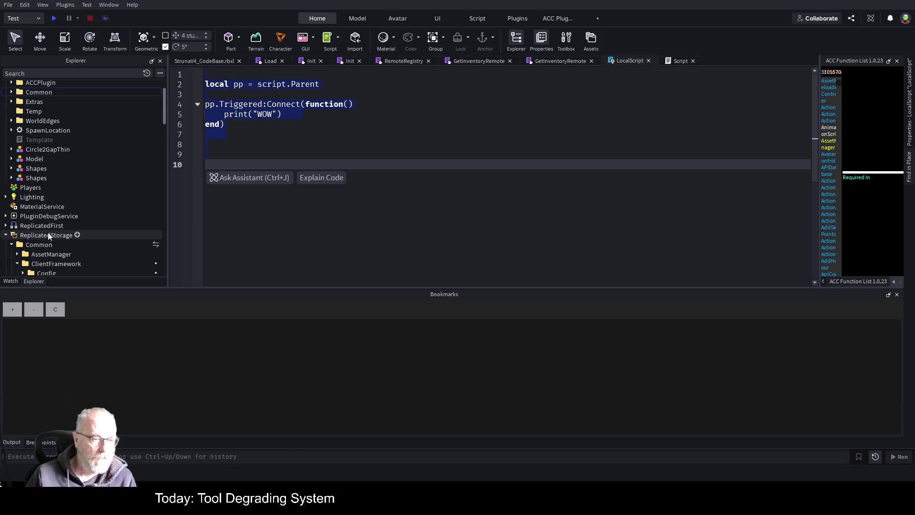
pyautogui.scroll(-3, 67, 225)
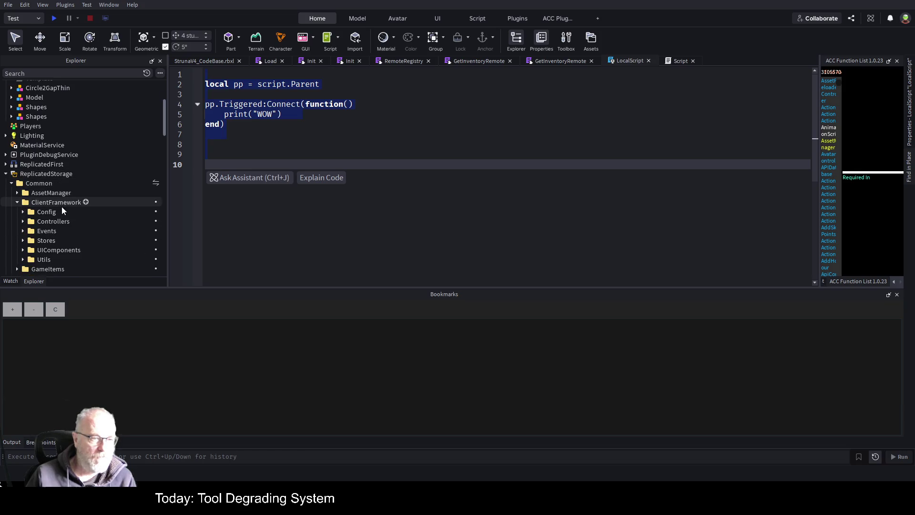
pyautogui.scroll(-2, 106, 170)
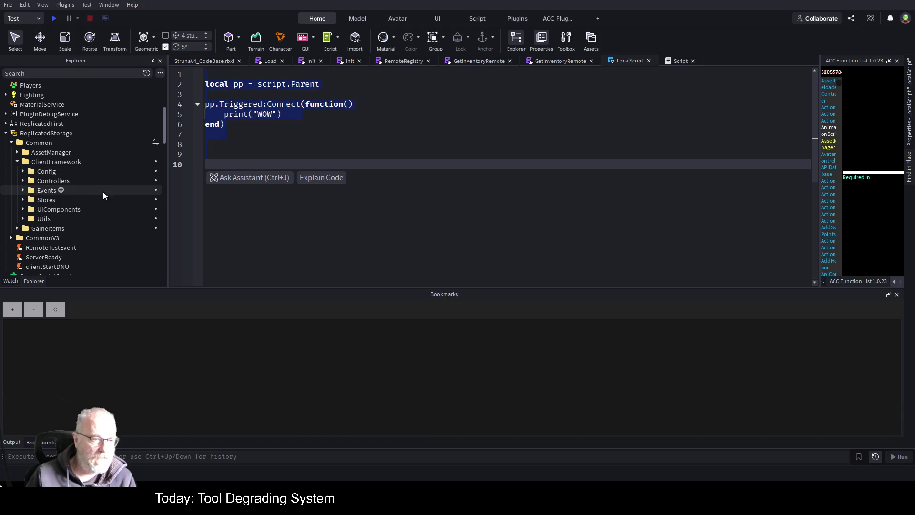
pyautogui.click(23, 181)
pyautogui.scroll(-2, 84, 131)
pyautogui.scroll(-2, 113, 181)
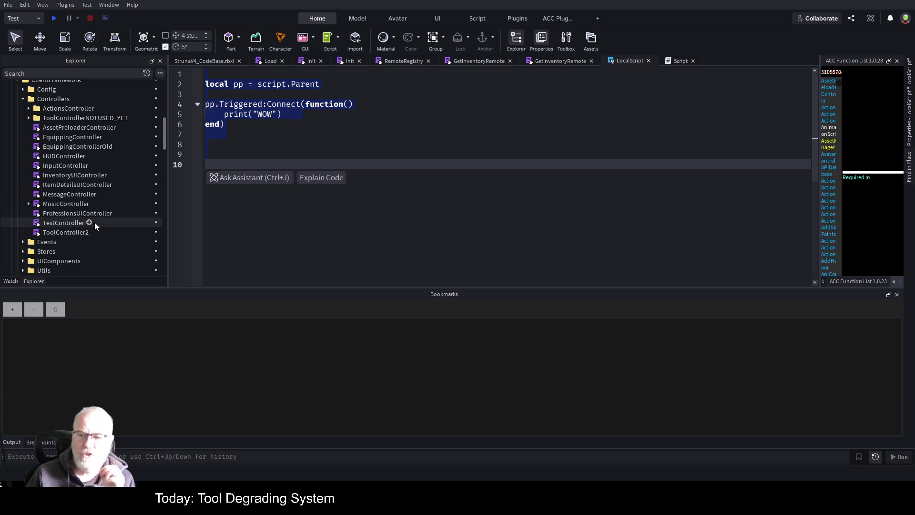
# Add a new ModuleScript under Controllers named ProximetyController
pyautogui.click(75, 99)
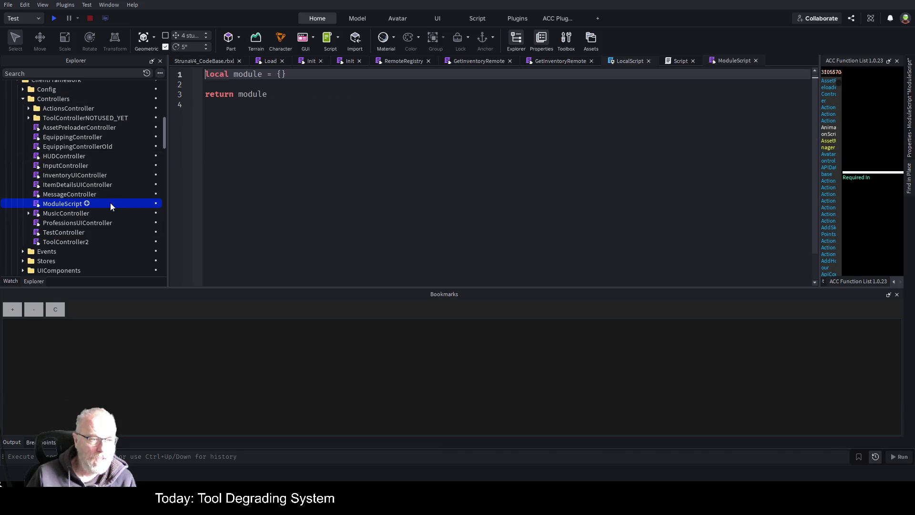
pyautogui.click(109, 203)
pyautogui.write('P')
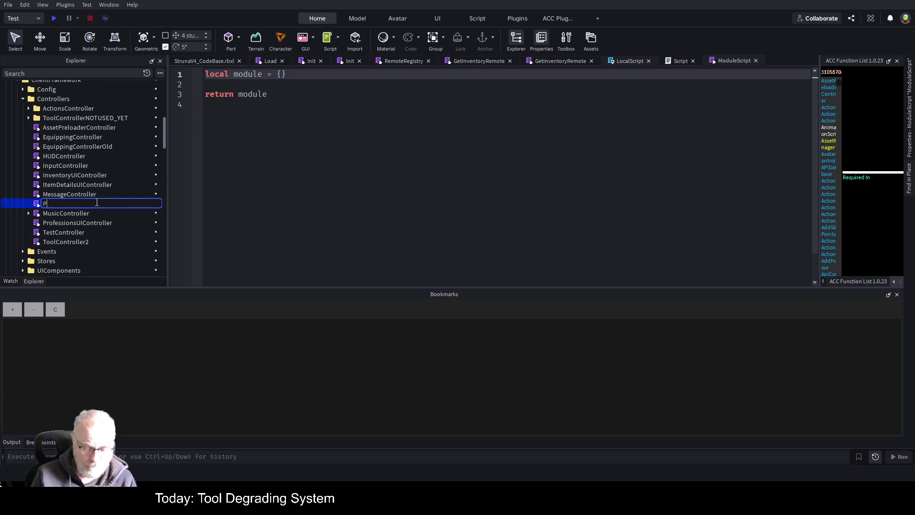
pyautogui.write('roxim')
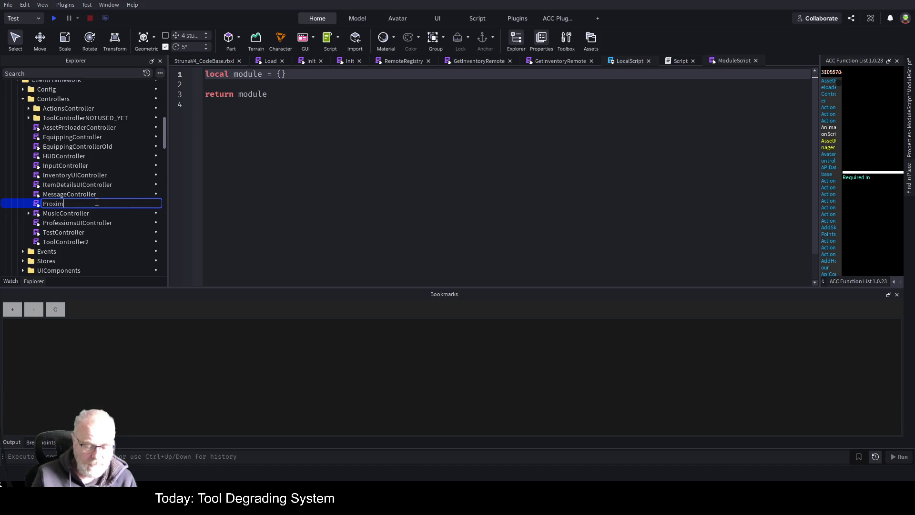
pyautogui.write('etyContr')
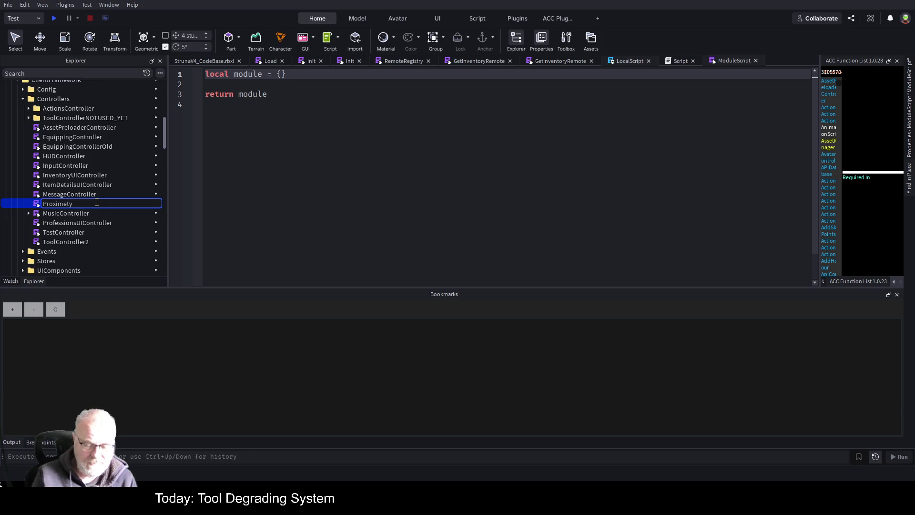
pyautogui.write('oller')
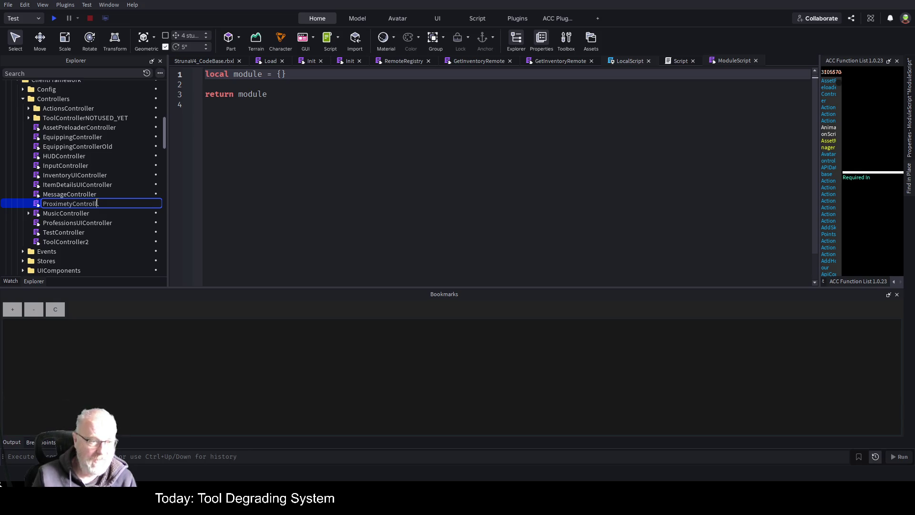
pyautogui.press('Return')
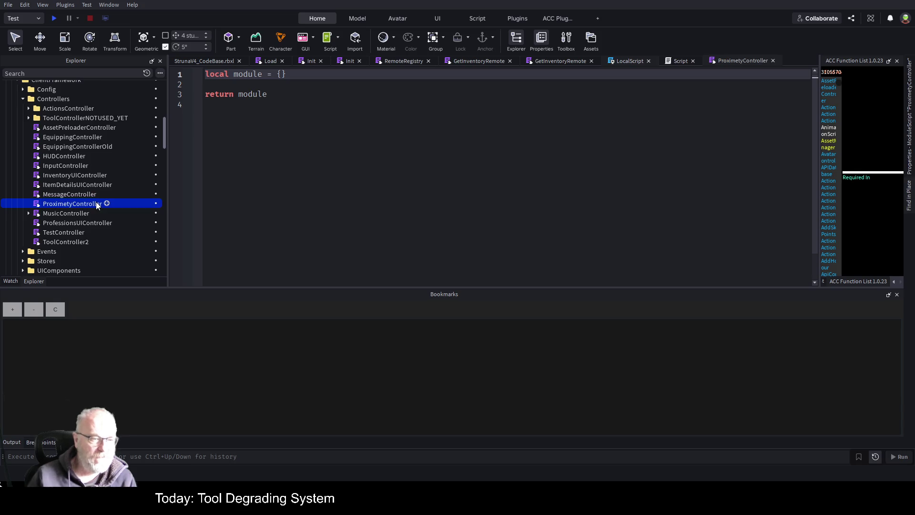
# Check the shop machine's ProximityPrompt name, then rename the module ProximityPromptController
pyautogui.click(214, 59)
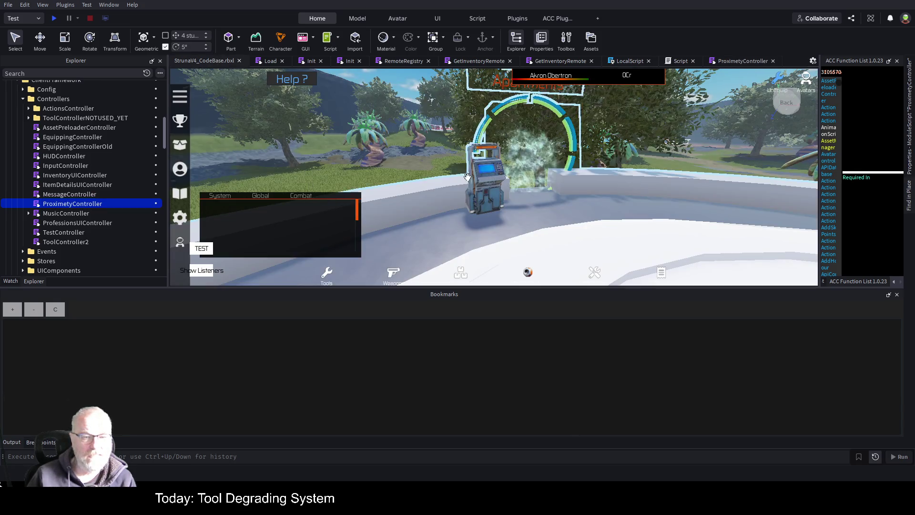
pyautogui.click(480, 193)
pyautogui.click(84, 145)
pyautogui.press('F2')
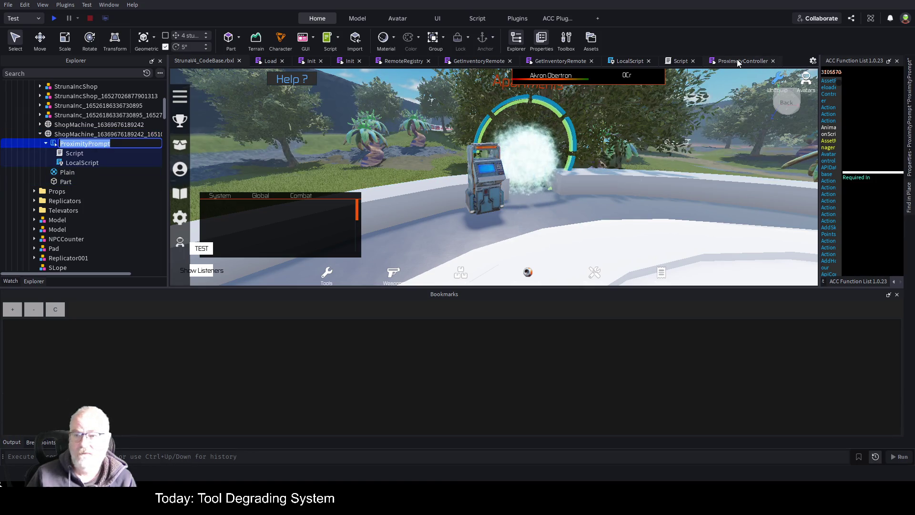
pyautogui.click(96, 145)
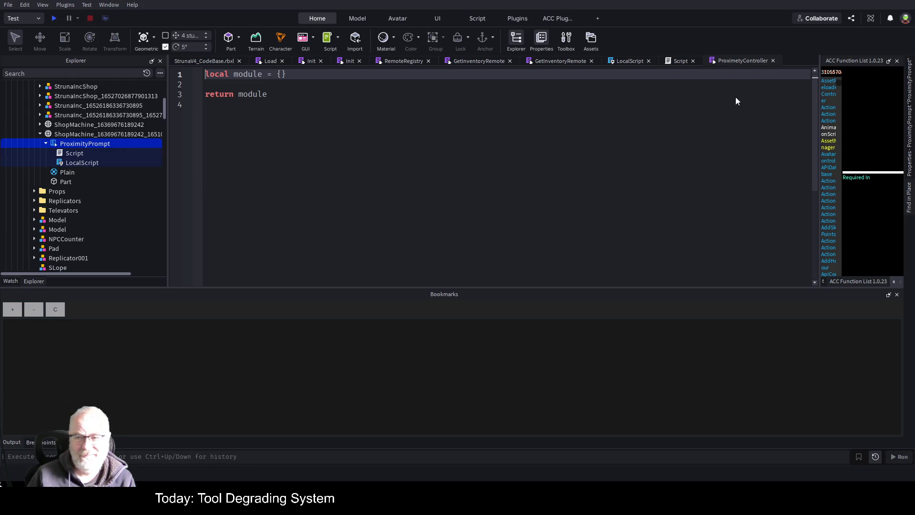
pyautogui.click(93, 134)
pyautogui.press('F2')
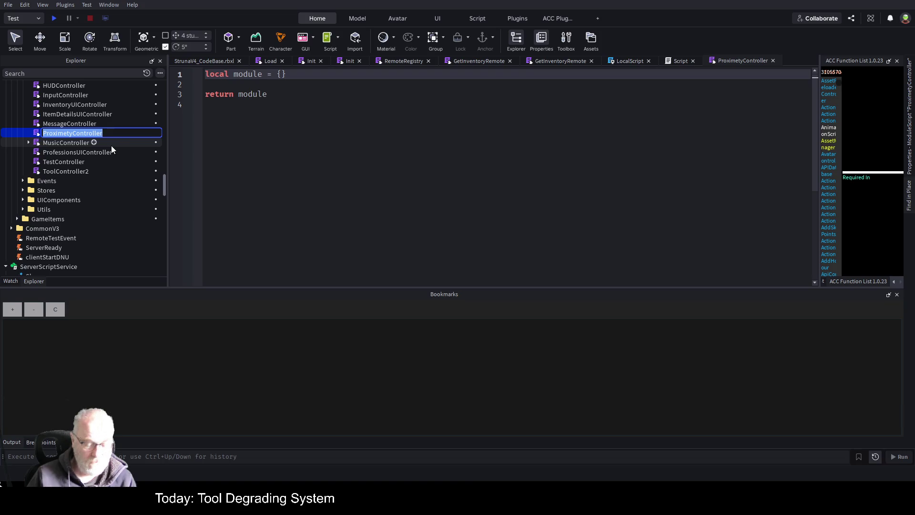
pyautogui.write('ProximityPromptCon')
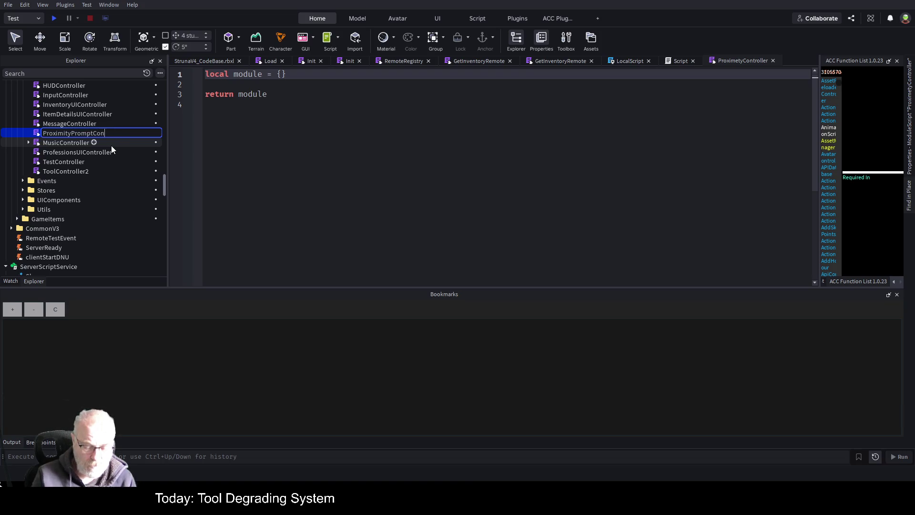
pyautogui.write('trolle')
pyautogui.press('Return')
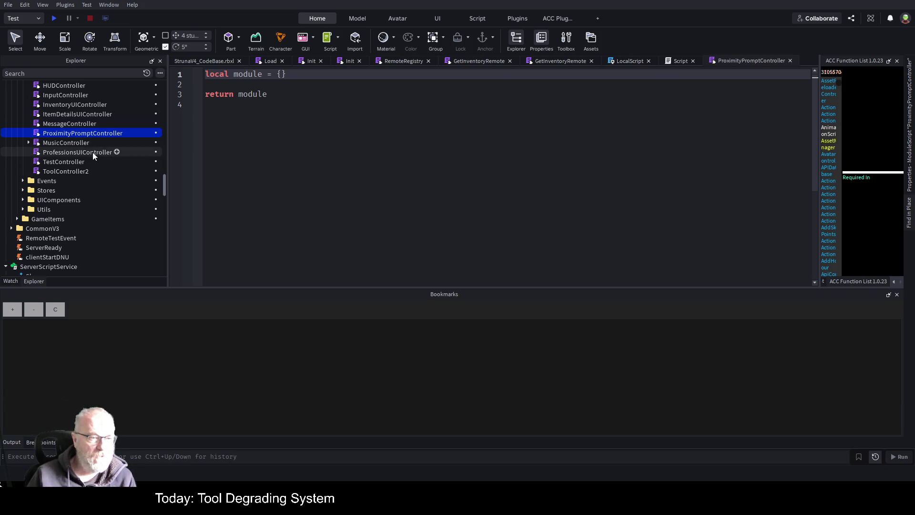
pyautogui.scroll(4, 98, 162)
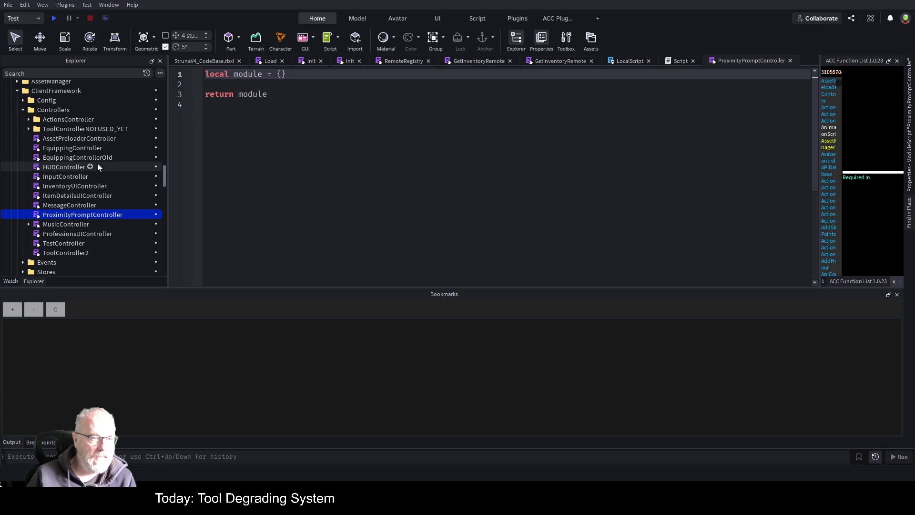
# Replace the module's placeholder template with HUDController's full code
pyautogui.doubleClick(76, 167)
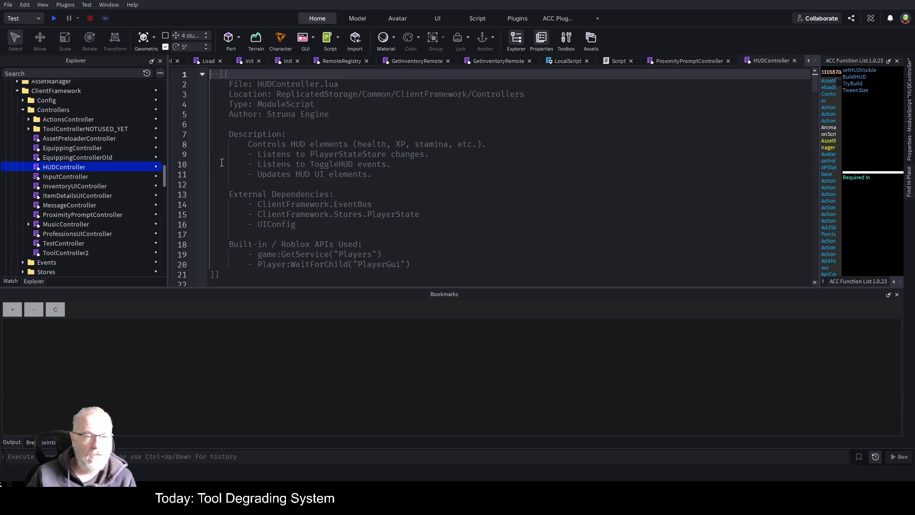
pyautogui.scroll(-10, 363, 154)
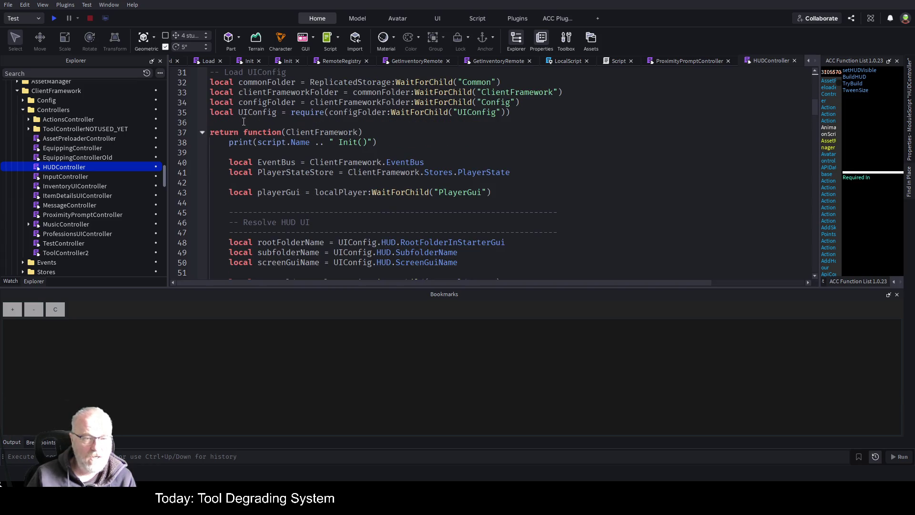
pyautogui.moveTo(239, 122); pyautogui.dragTo(554, 200)
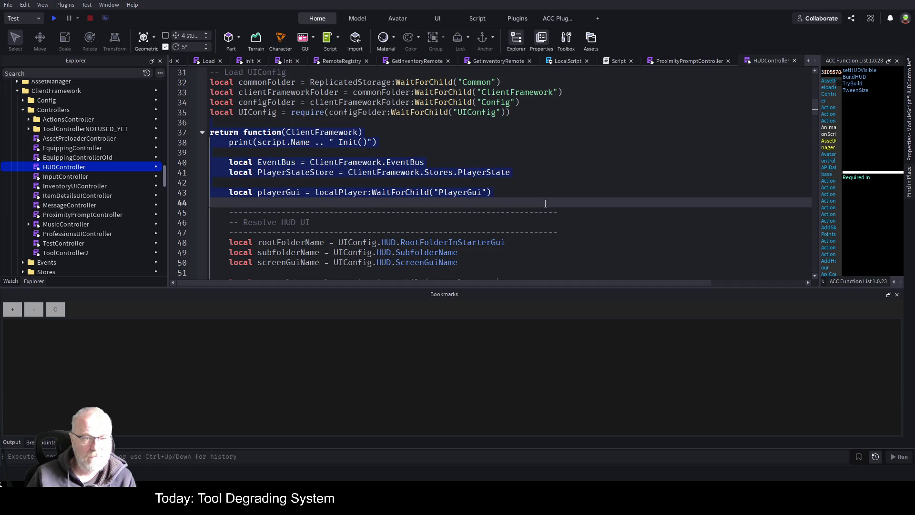
pyautogui.click(554, 170)
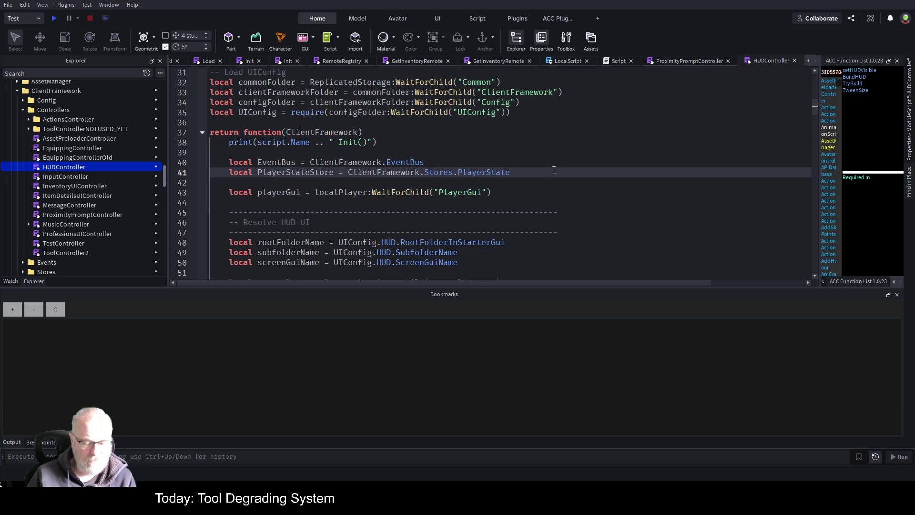
pyautogui.hotkey('ctrl', 'a')
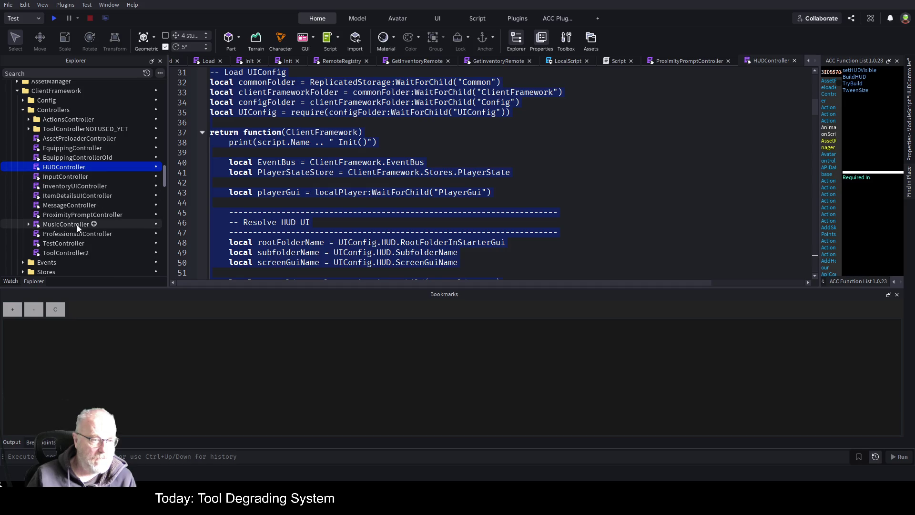
pyautogui.doubleClick(93, 214)
pyautogui.click(466, 137)
pyautogui.hotkey('ctrl', 'a')
pyautogui.press('BackSpace')
pyautogui.hotkey('ctrl', 'v')
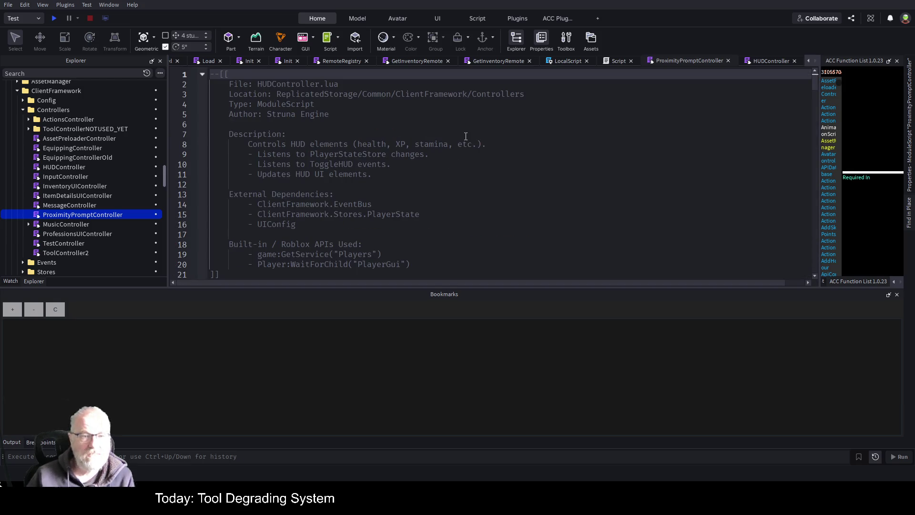
# Delete the header comment block and the TweenLetterBox require line
pyautogui.scroll(-4, 312, 167)
pyautogui.moveTo(220, 153)
pyautogui.mouseDown()
pyautogui.moveTo(257, 102)
pyautogui.moveTo(185, 40)
pyautogui.mouseUp()
pyautogui.press('BackSpace')
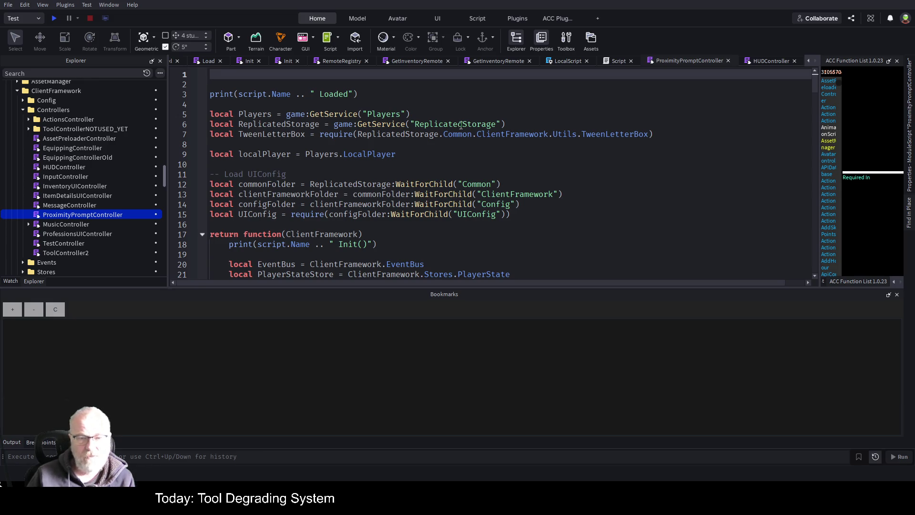
pyautogui.click(359, 145)
pyautogui.hotkey('shift', 'Up')
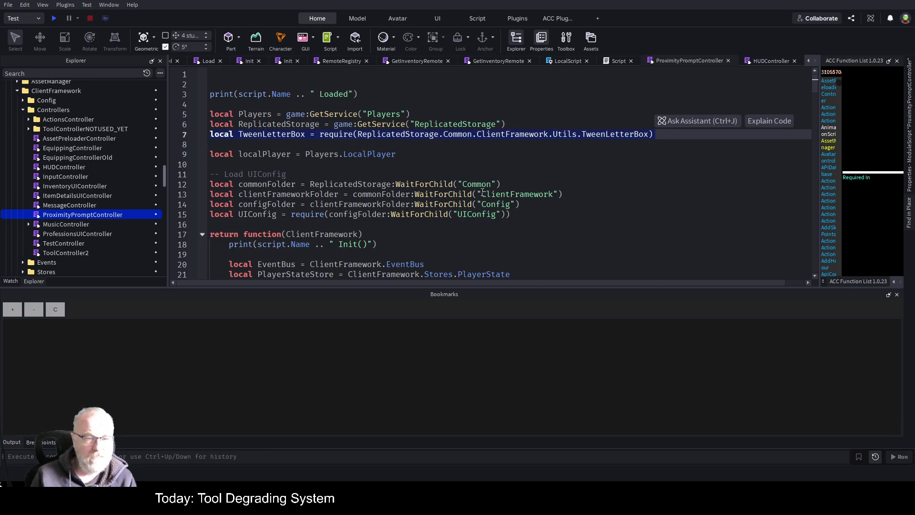
pyautogui.press('BackSpace')
pyautogui.press('Down')
pyautogui.press('Down')
pyautogui.press('Down')
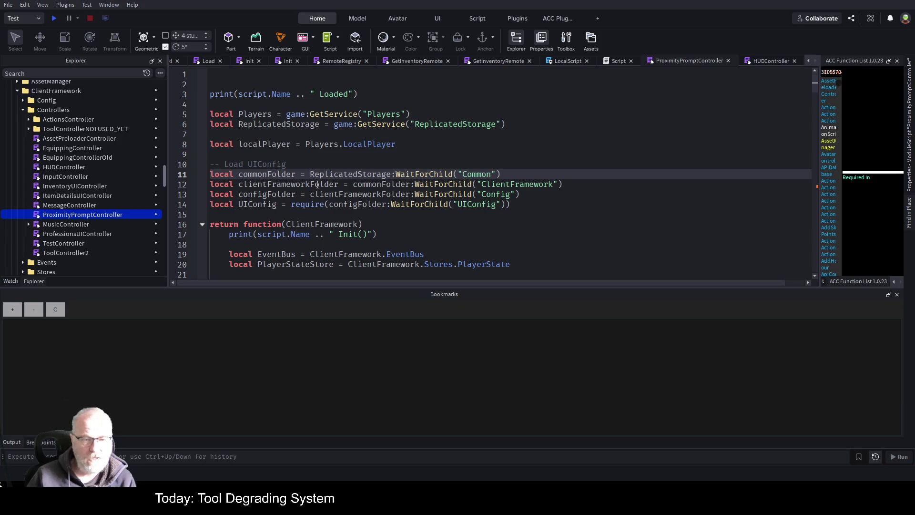
pyautogui.doubleClick(525, 186)
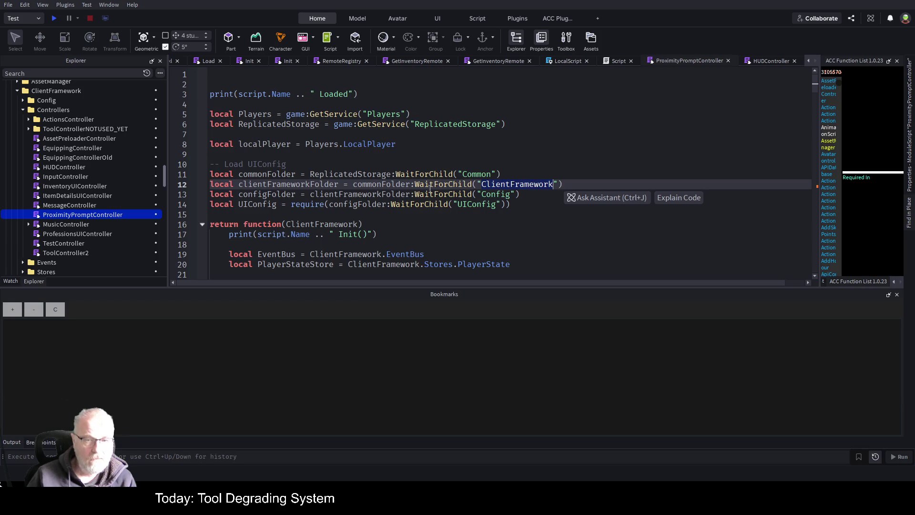
pyautogui.press('Right')
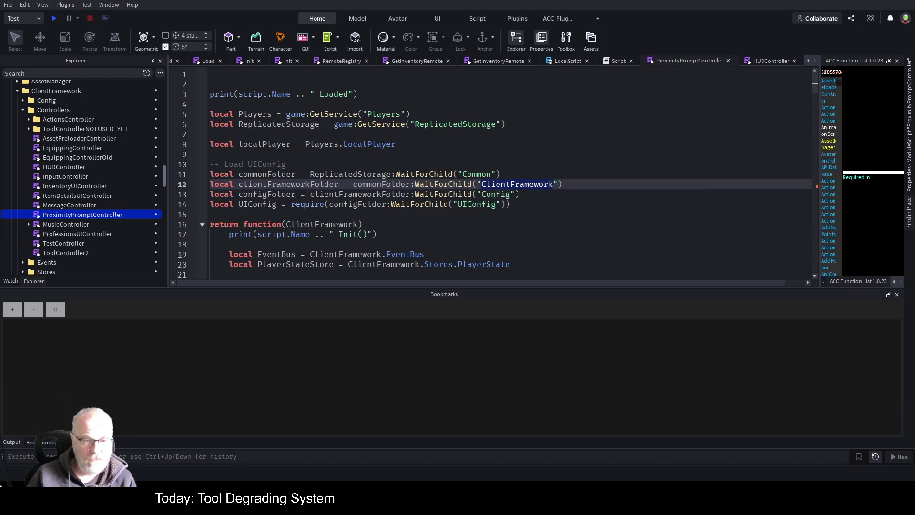
pyautogui.click(525, 196)
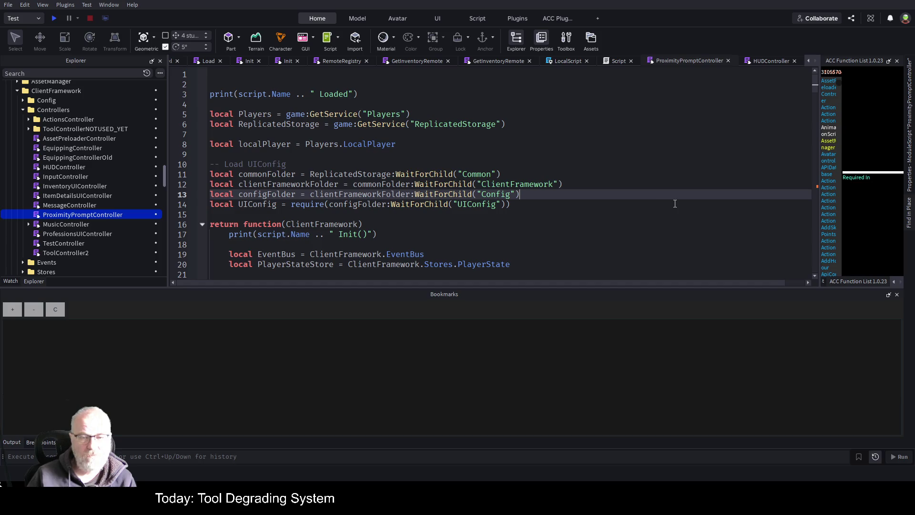
pyautogui.press('Home')
pyautogui.press('Return')
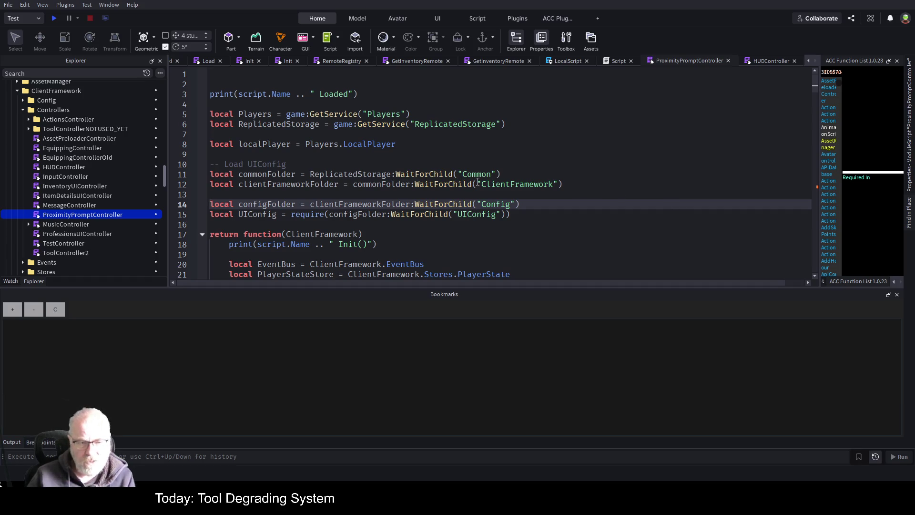
pyautogui.scroll(-2, 463, 199)
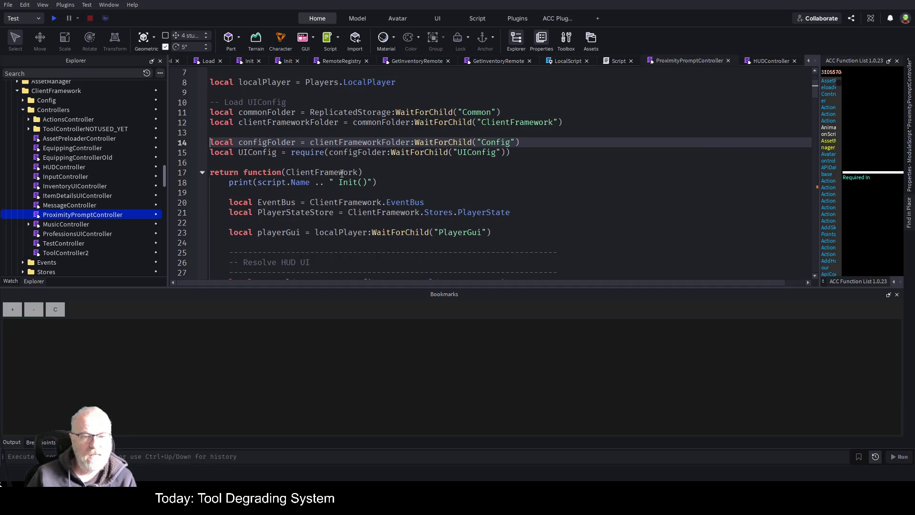
pyautogui.scroll(-1, 392, 175)
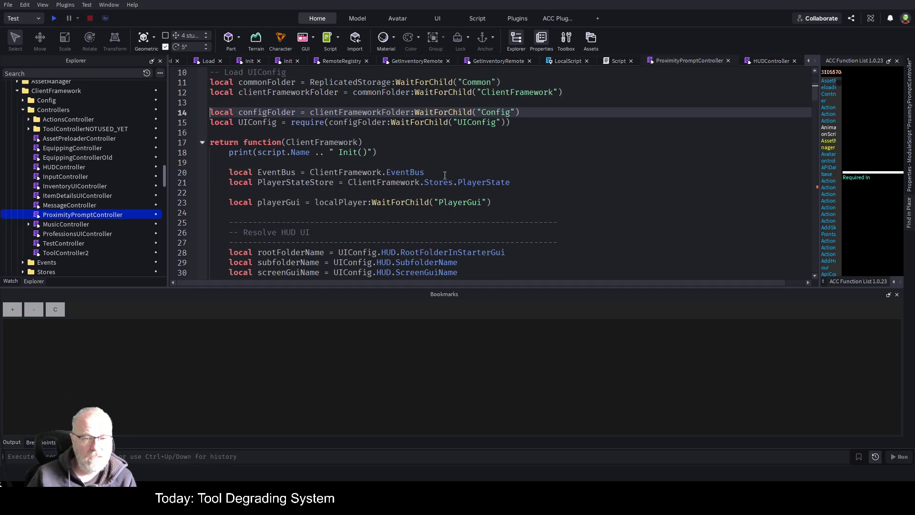
pyautogui.click(406, 183)
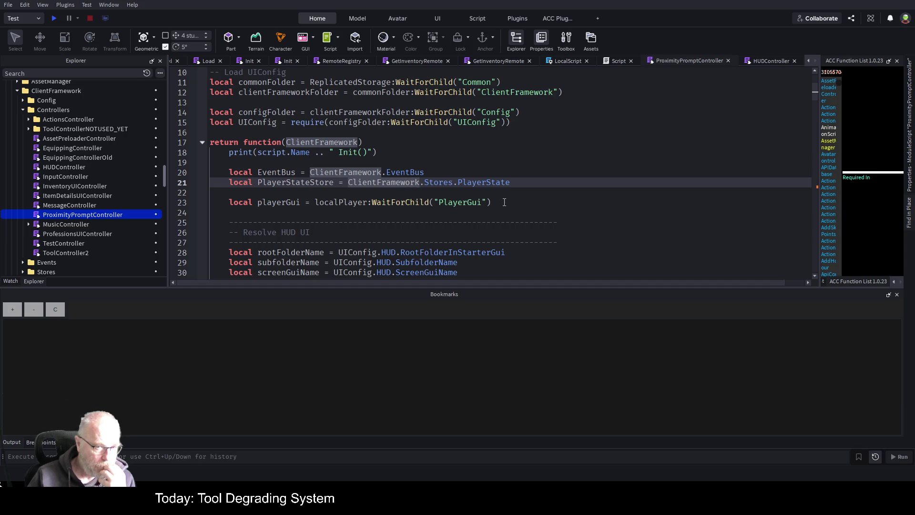
pyautogui.scroll(-1, 510, 205)
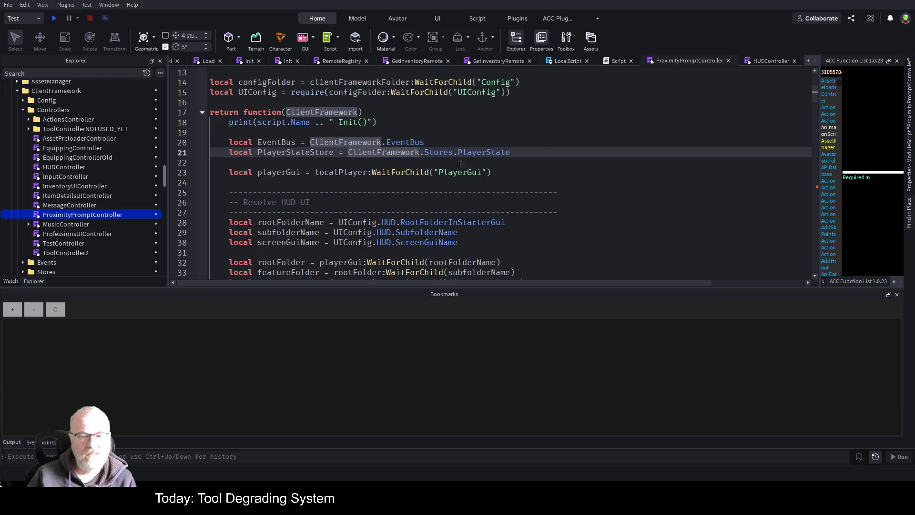
pyautogui.doubleClick(478, 153)
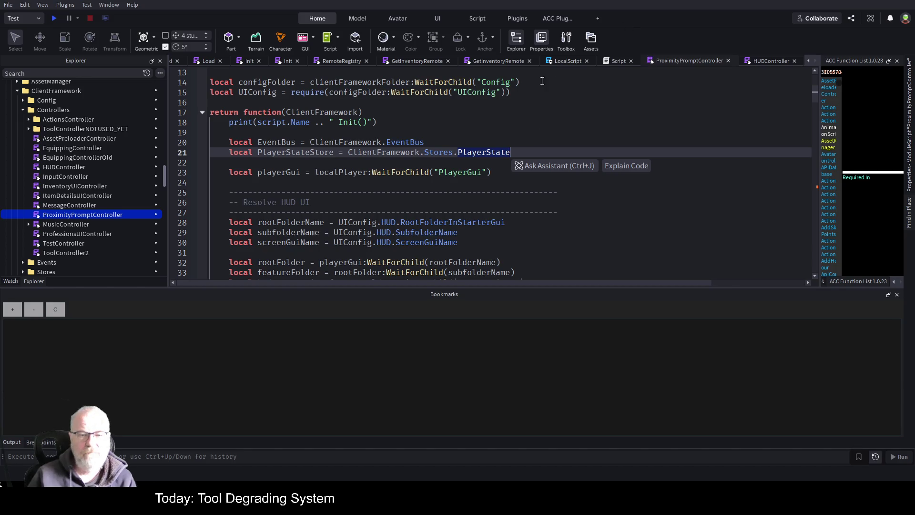
pyautogui.click(468, 172)
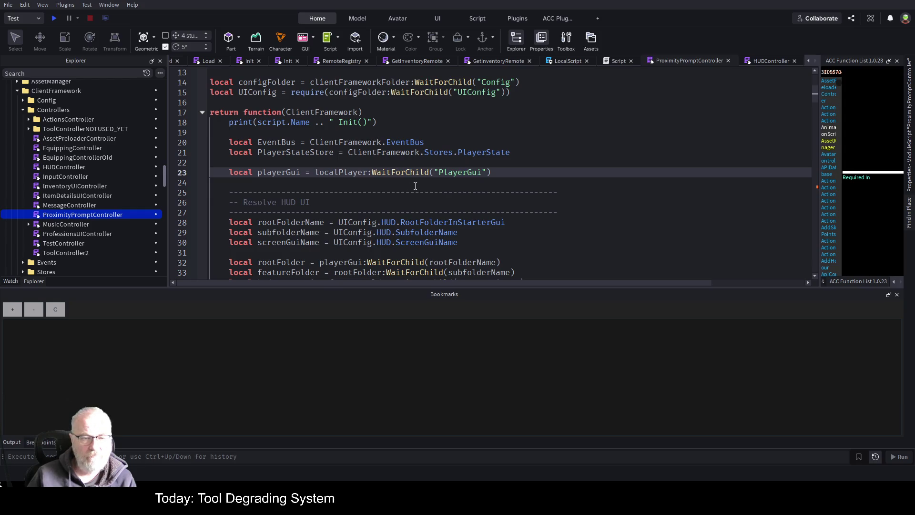
pyautogui.scroll(-5, 416, 186)
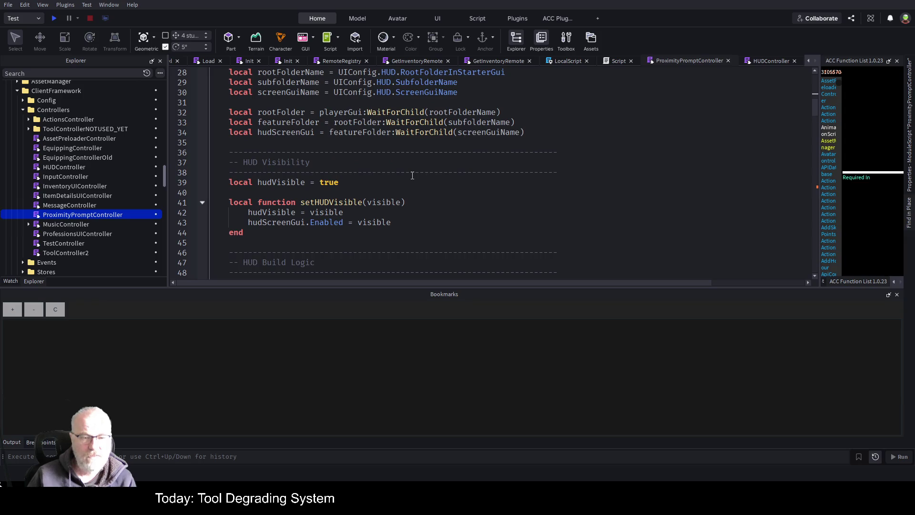
pyautogui.scroll(-2, 413, 175)
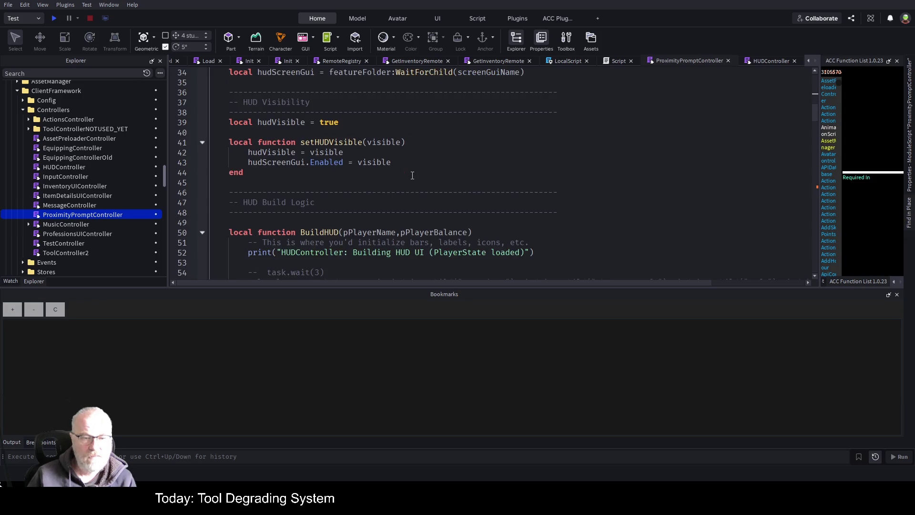
pyautogui.doubleClick(324, 142)
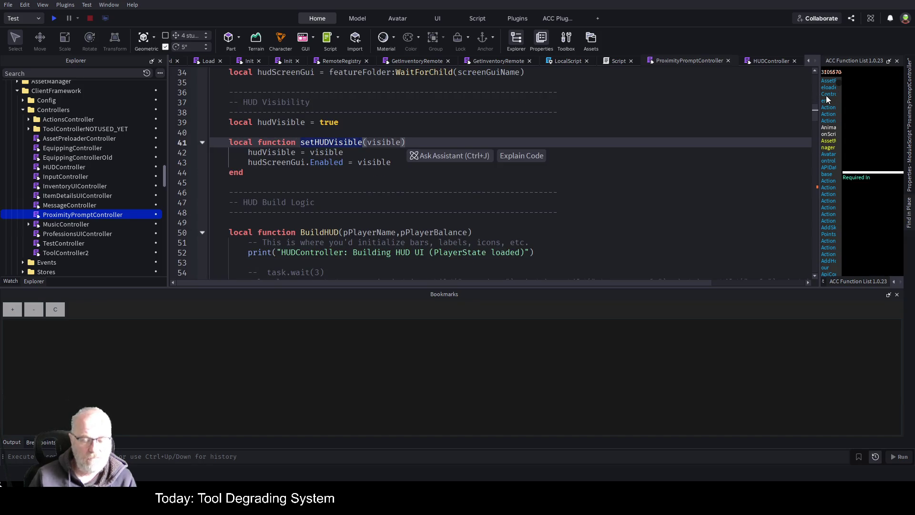
# Rename setHUDVisible to SetupProxPromptsEvent, removing its visible parameter, body and hudVisible line
pyautogui.write('Setup')
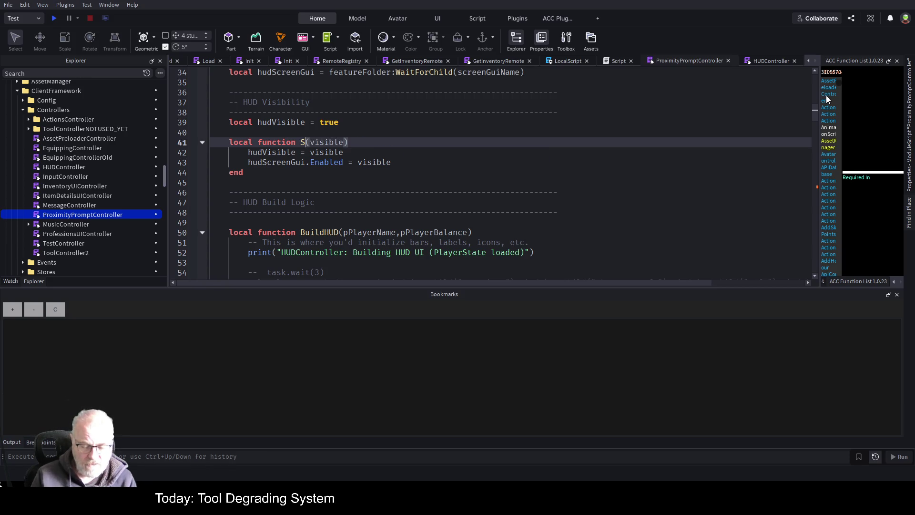
pyautogui.write('ProxPromptsVCen')
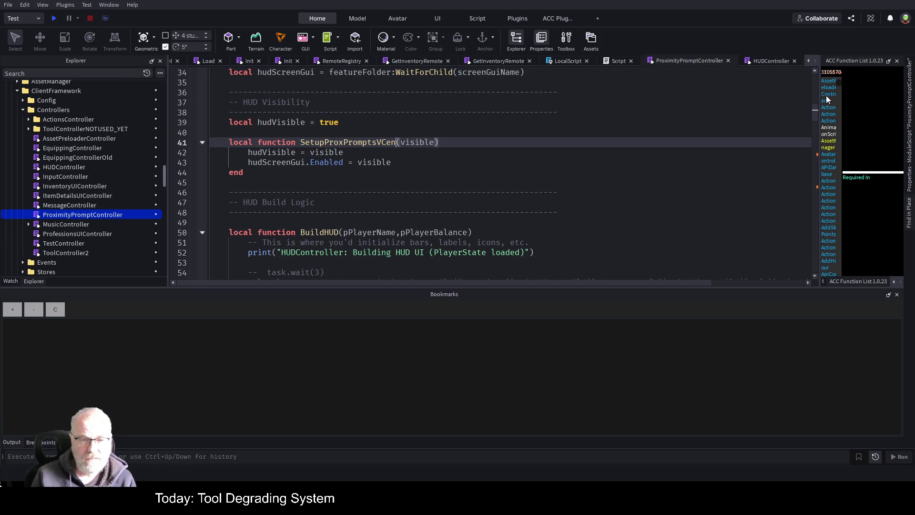
pyautogui.write('Event')
pyautogui.hotkey('shift', 'End')
pyautogui.hotkey('shift', 'Left')
pyautogui.hotkey('shift', 'Left')
pyautogui.press('BackSpace')
pyautogui.press('Down')
pyautogui.press('Down')
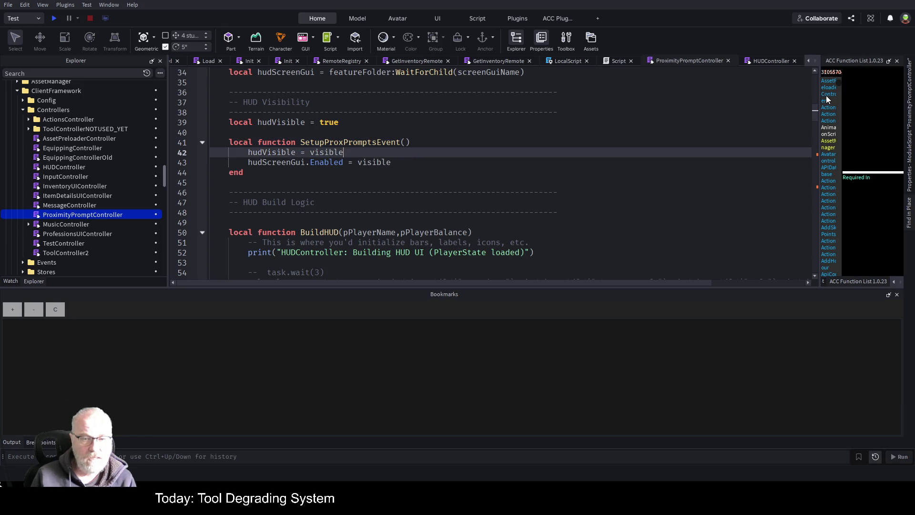
pyautogui.hotkey('shift', 'Home')
pyautogui.hotkey('shift', 'Up')
pyautogui.press('BackSpace')
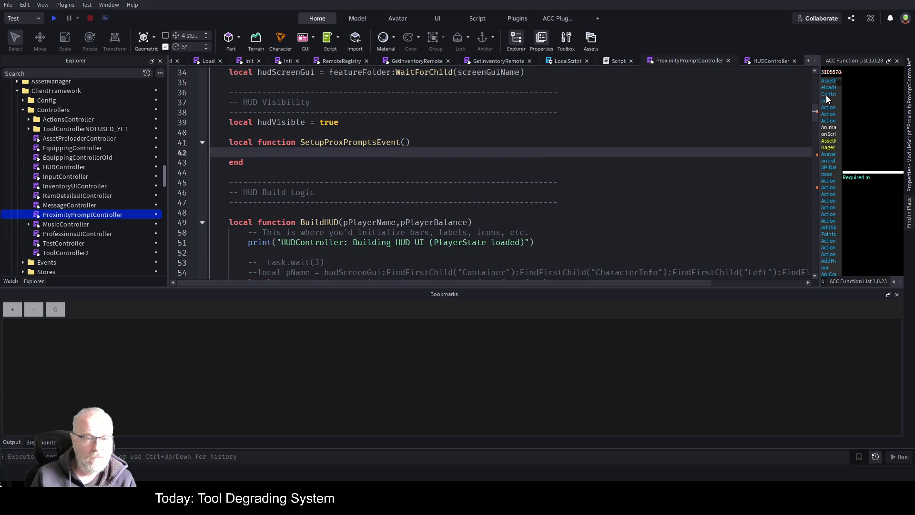
pyautogui.press('Up')
pyautogui.press('Up')
pyautogui.press('Up')
pyautogui.hotkey('shift', 'Home')
pyautogui.press('BackSpace')
pyautogui.press('BackSpace')
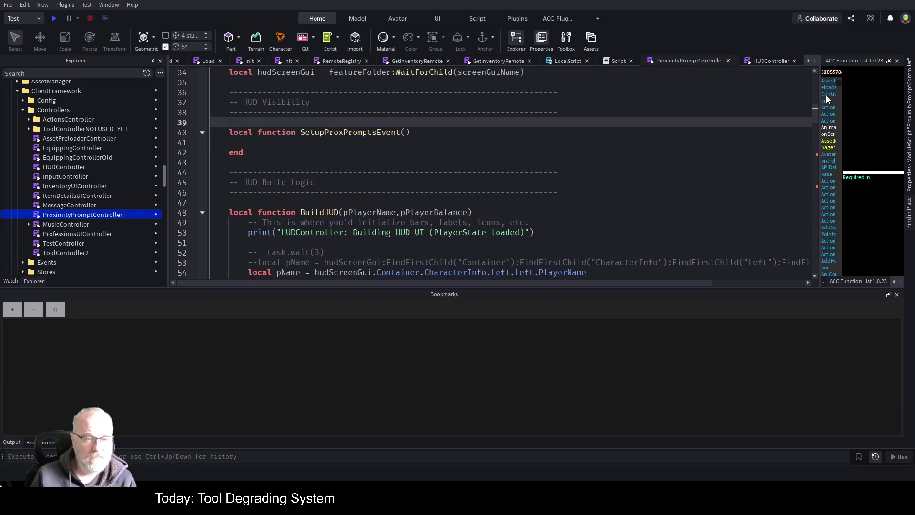
pyautogui.press('Up')
pyautogui.press('Home')
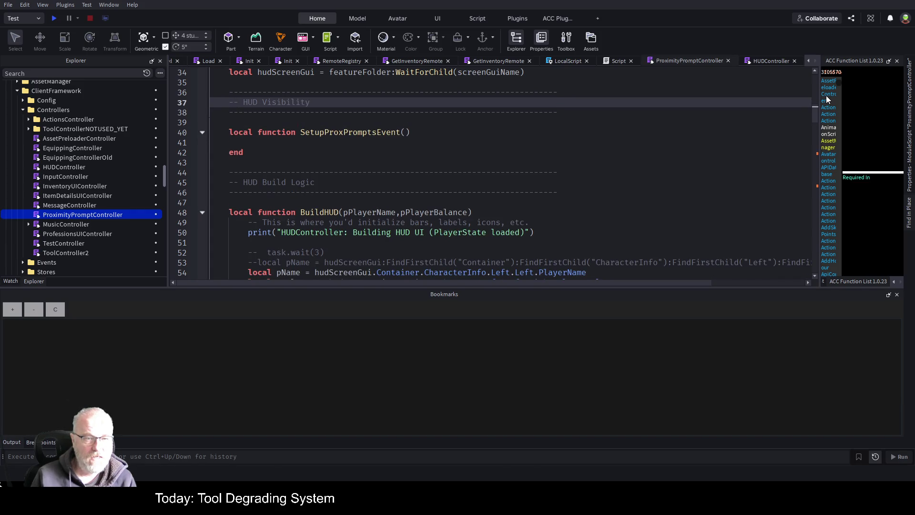
# Retitle the HUD Visibility comment to 'Connect the events to the prox prompts'
pyautogui.press('Up')
pyautogui.press('Down')
pyautogui.press('End')
pyautogui.hotkey('ctrl', 'shift', 'Left')
pyautogui.hotkey('ctrl', 'shift', 'Left')
pyautogui.press('BackSpace')
pyautogui.write('Conne')
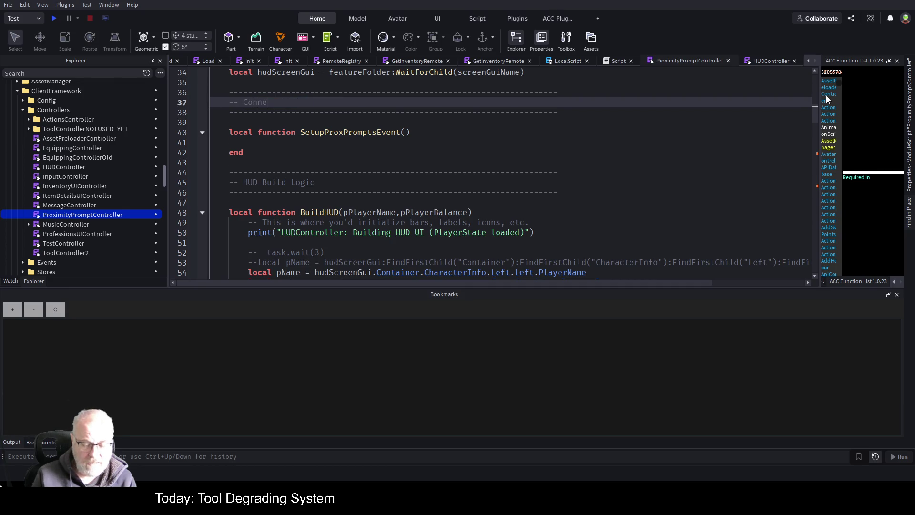
pyautogui.write('ct the events')
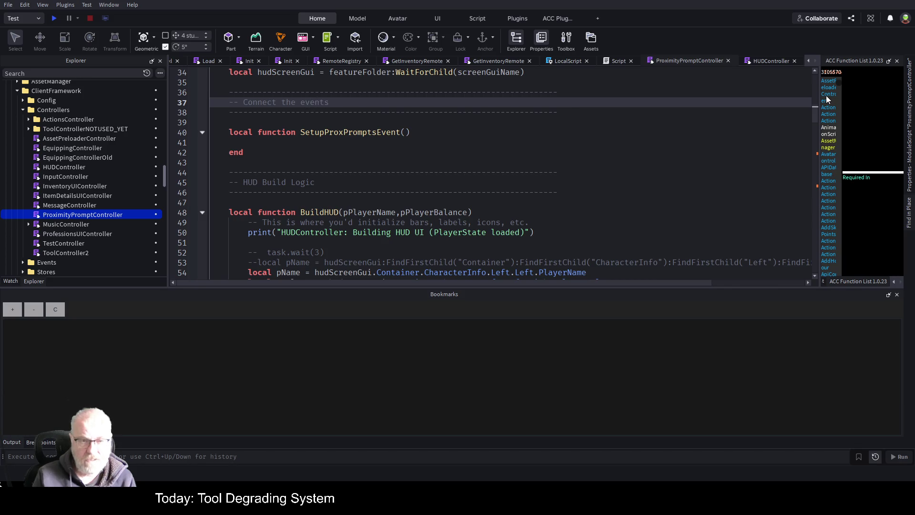
pyautogui.write(' to the prox ')
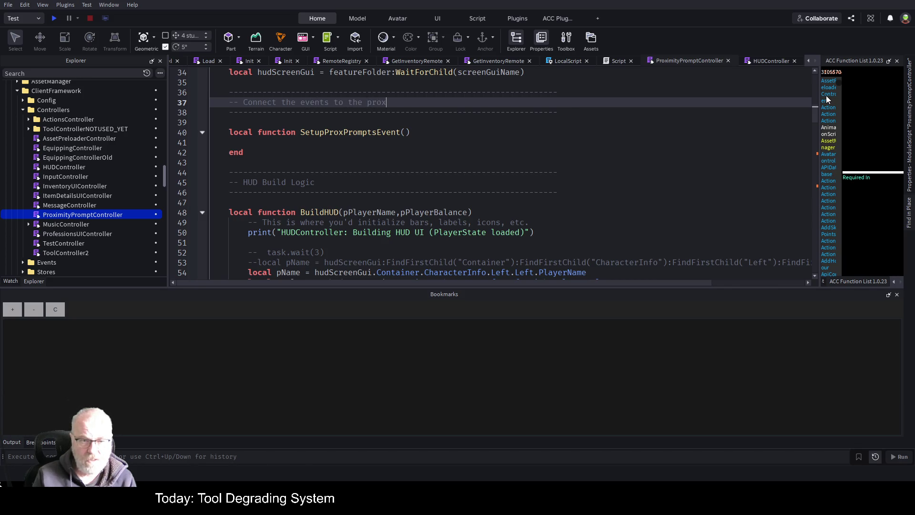
pyautogui.write('prompts')
pyautogui.press('Down')
pyautogui.press('Down')
pyautogui.press('Down')
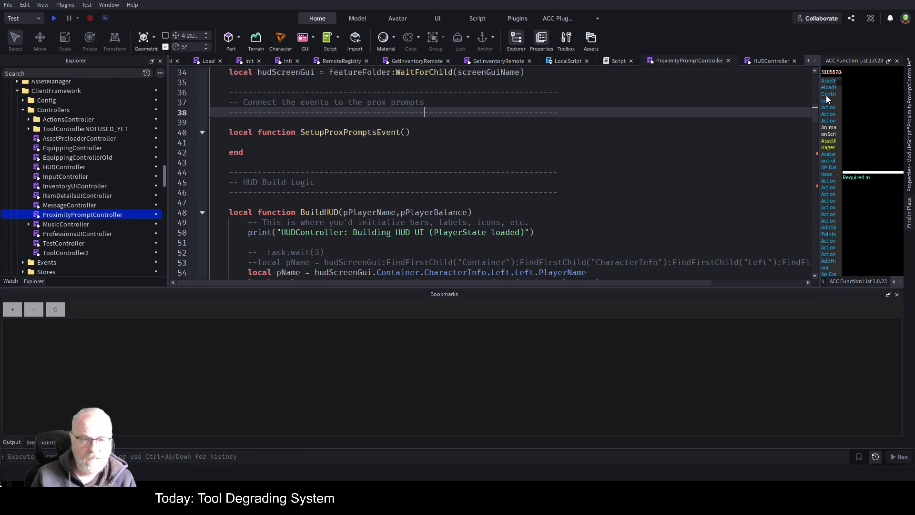
pyautogui.press('Down')
pyautogui.press('Down')
pyautogui.press('Down')
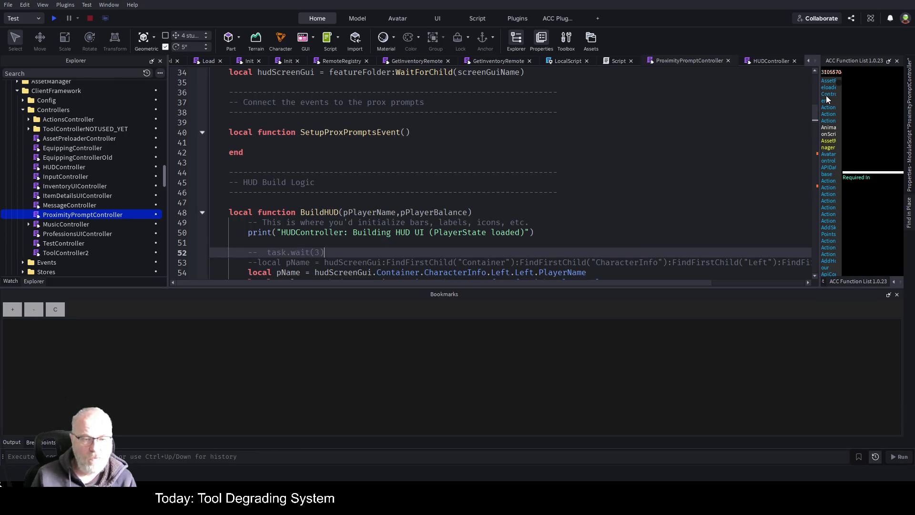
pyautogui.scroll(-4, 624, 238)
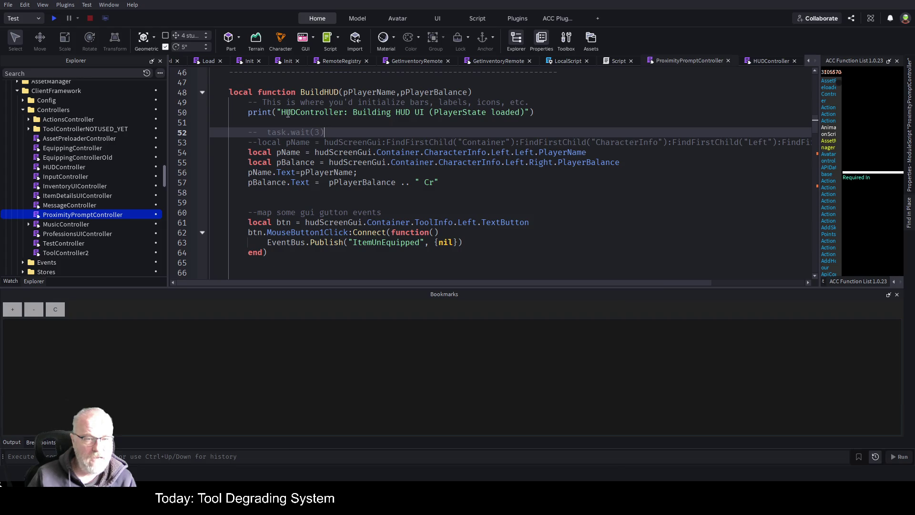
# Delete the BuildHUD and TryBuild functions and the fallback TryBuild comment
pyautogui.click(202, 93)
pyautogui.click(221, 91)
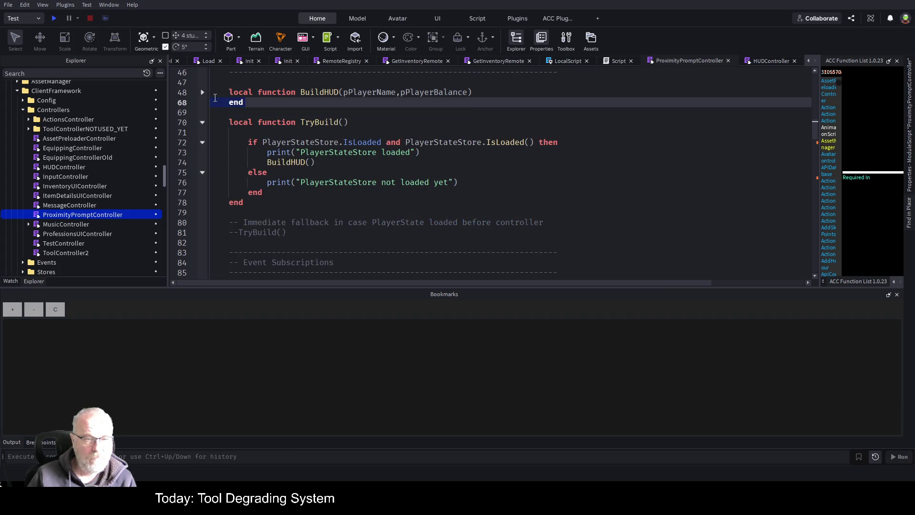
pyautogui.press('Delete')
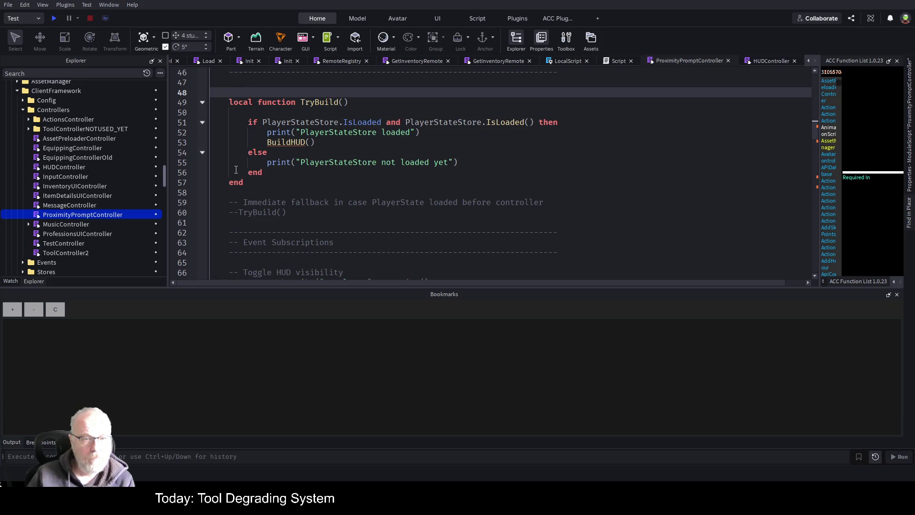
pyautogui.moveTo(259, 183); pyautogui.dragTo(258, 84)
pyautogui.press('Delete')
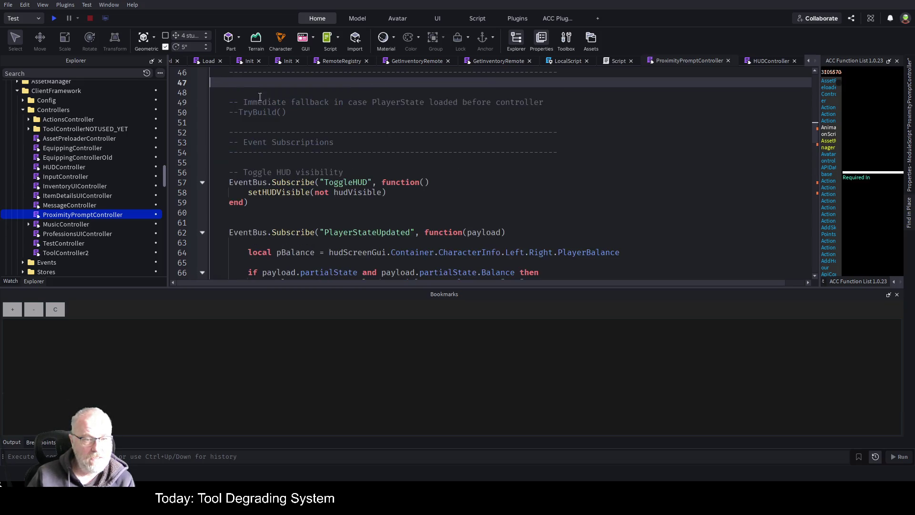
pyautogui.moveTo(259, 158); pyautogui.dragTo(267, 84)
pyautogui.moveTo(281, 115); pyautogui.dragTo(261, 85)
pyautogui.press('Delete')
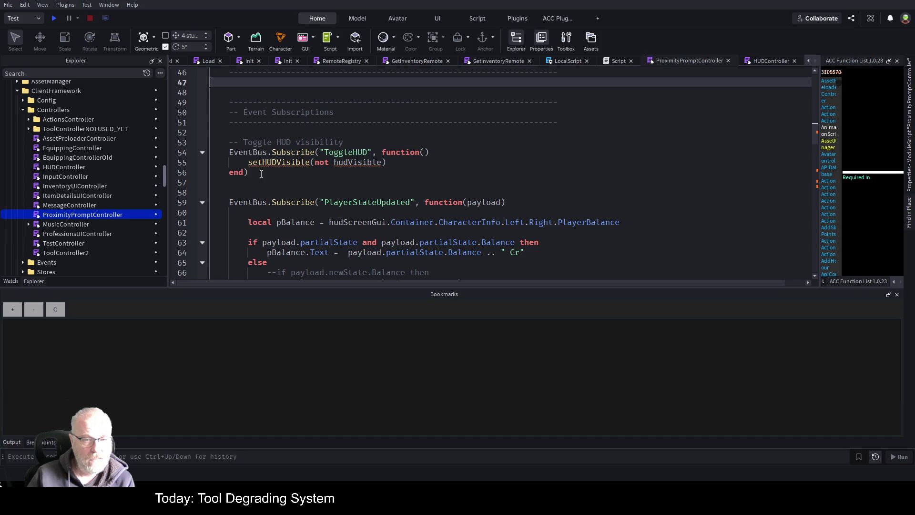
# Comment out the ToggleHUD subscription and the PlayerStateUpdated handler's body
pyautogui.moveTo(255, 173); pyautogui.dragTo(224, 152)
pyautogui.hotkey('ctrl', '/')
pyautogui.press('Down')
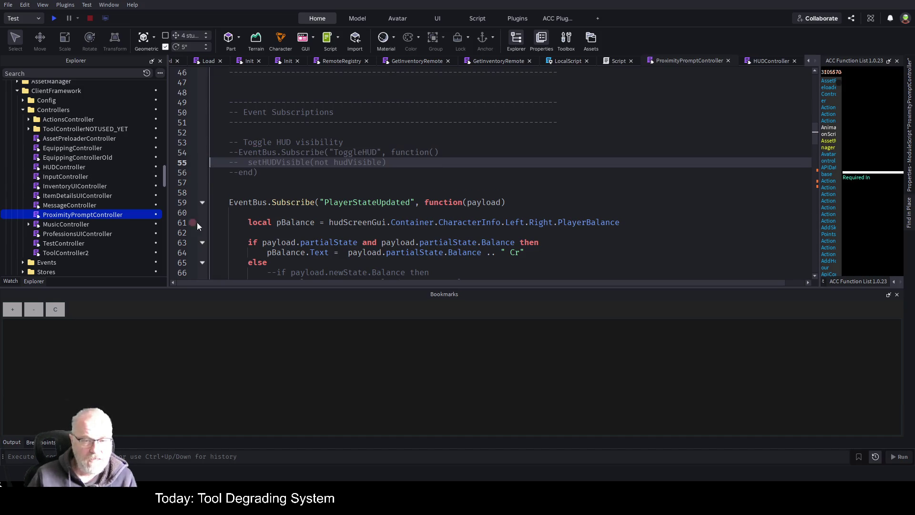
pyautogui.scroll(-3, 259, 141)
pyautogui.moveTo(238, 132); pyautogui.dragTo(283, 242)
pyautogui.hotkey('ctrl', '/')
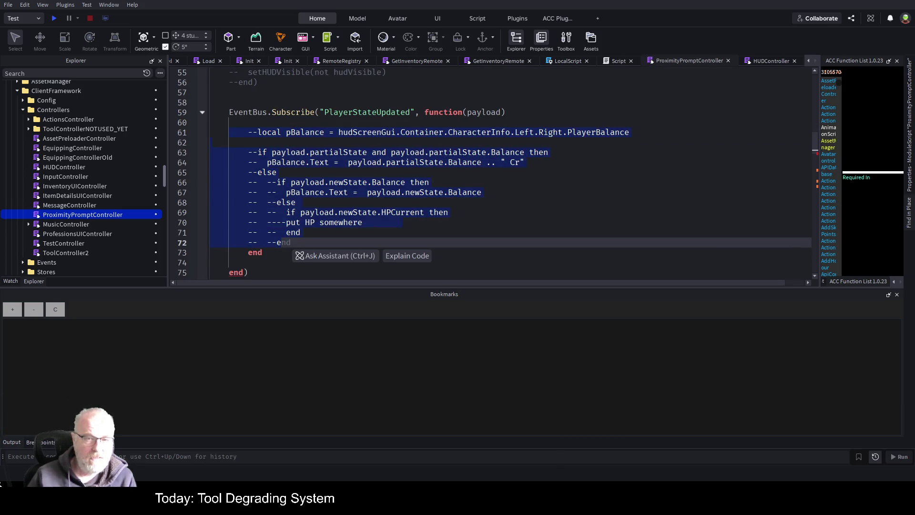
pyautogui.click(350, 113)
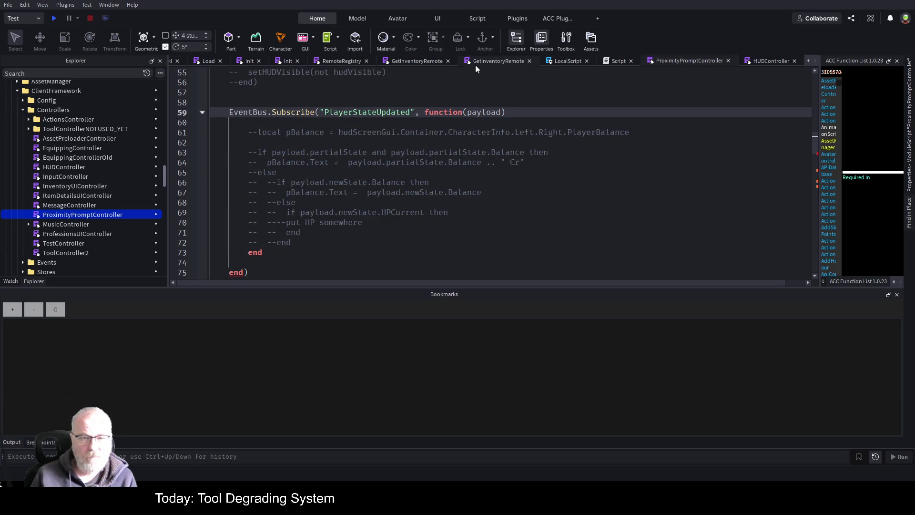
# Change the subscribed event from PlayerStateUpdated to ShopActivated and save
pyautogui.press('BackSpace')
pyautogui.press('BackSpace')
pyautogui.press('BackSpace')
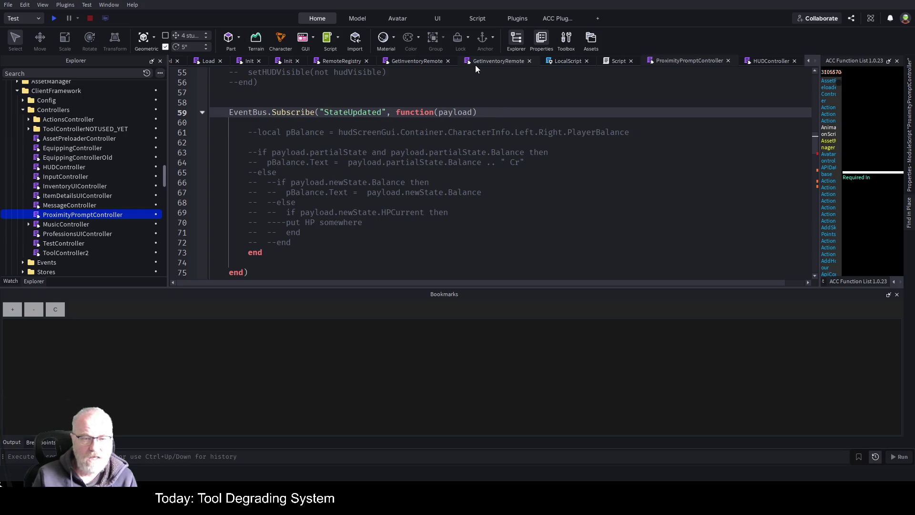
pyautogui.write('ShopActr')
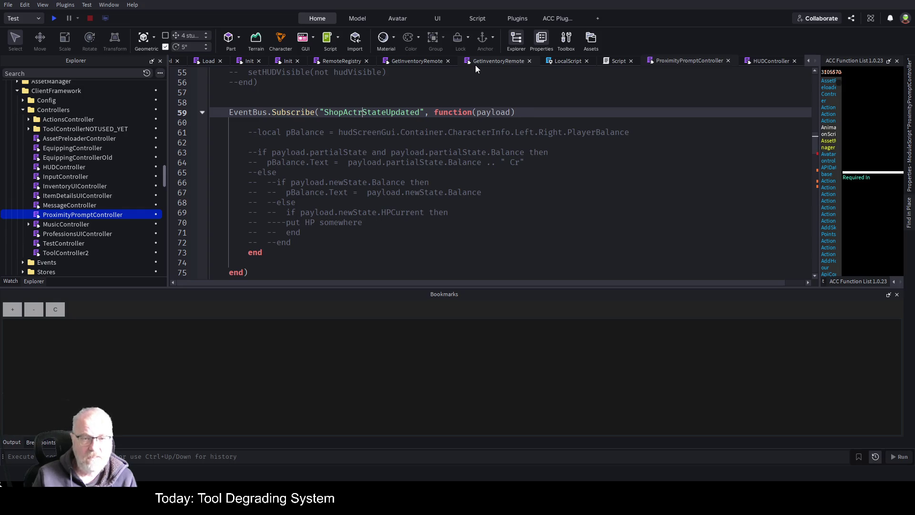
pyautogui.write('tivated')
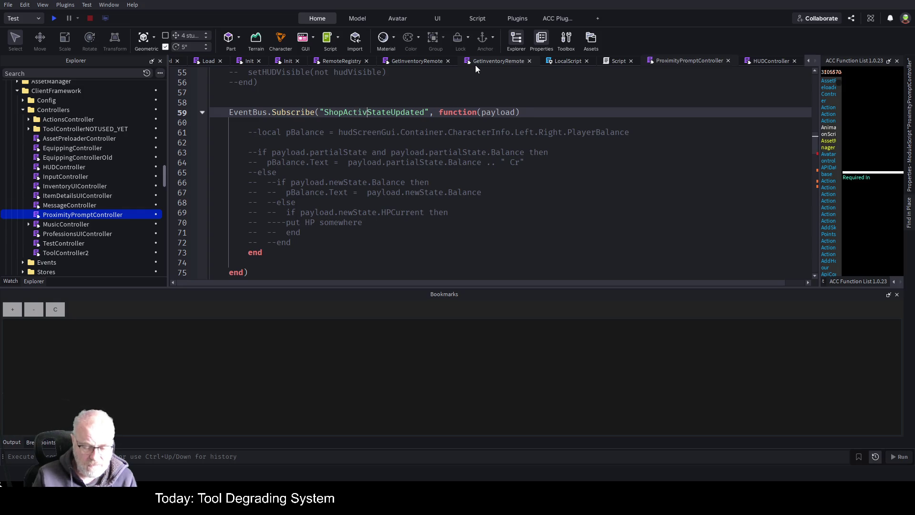
pyautogui.press('Delete')
pyautogui.press('Delete')
pyautogui.press('Delete')
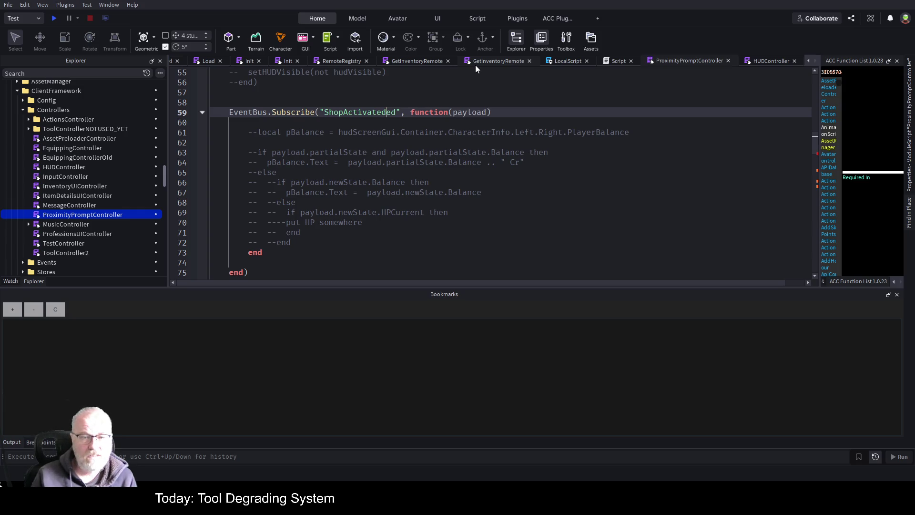
pyautogui.hotkey('ctrl', 's')
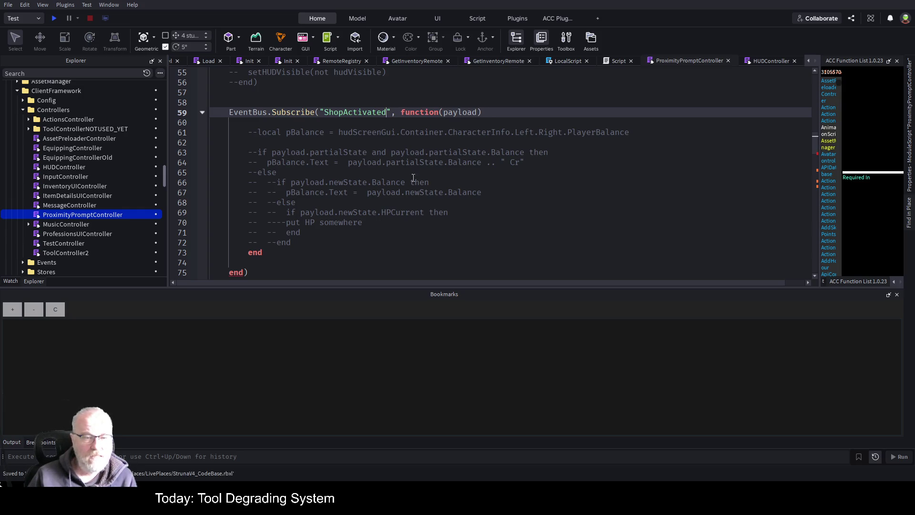
# Comment out the handler's stray closing end with -- and save
pyautogui.click(387, 136)
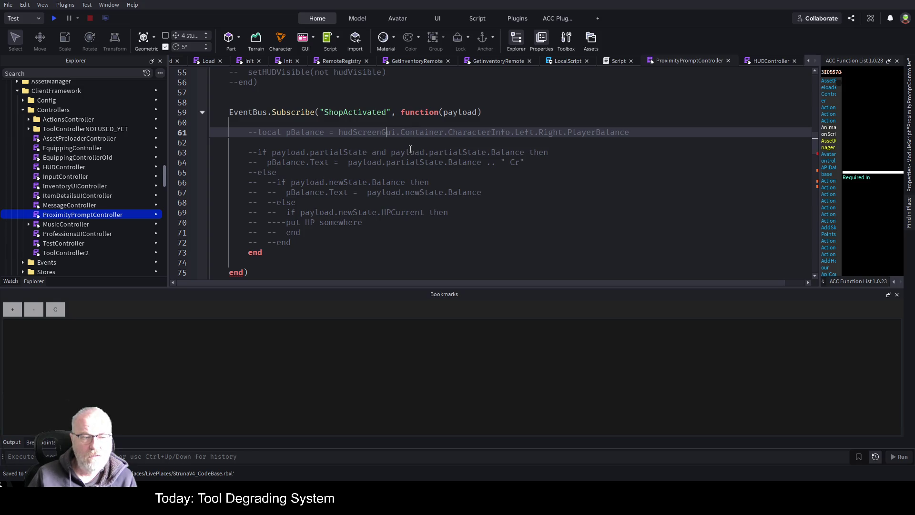
pyautogui.scroll(-2, 406, 161)
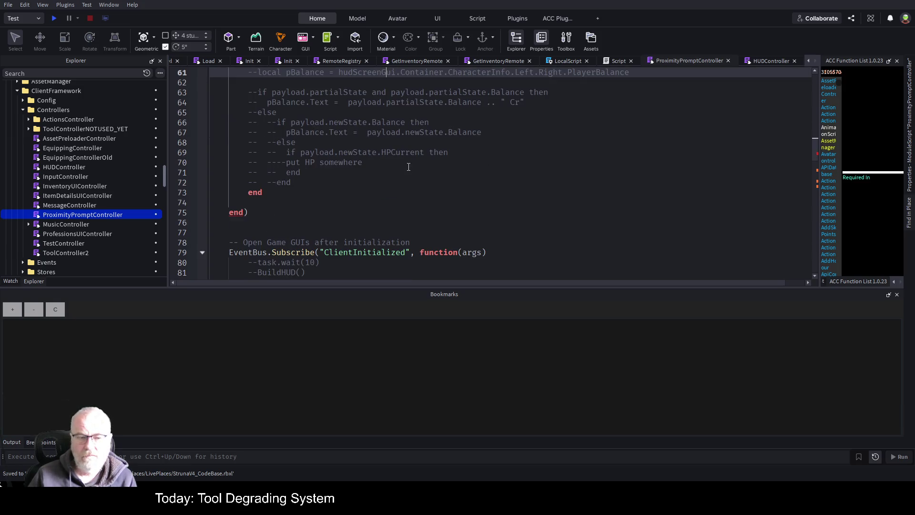
pyautogui.scroll(3, 491, 150)
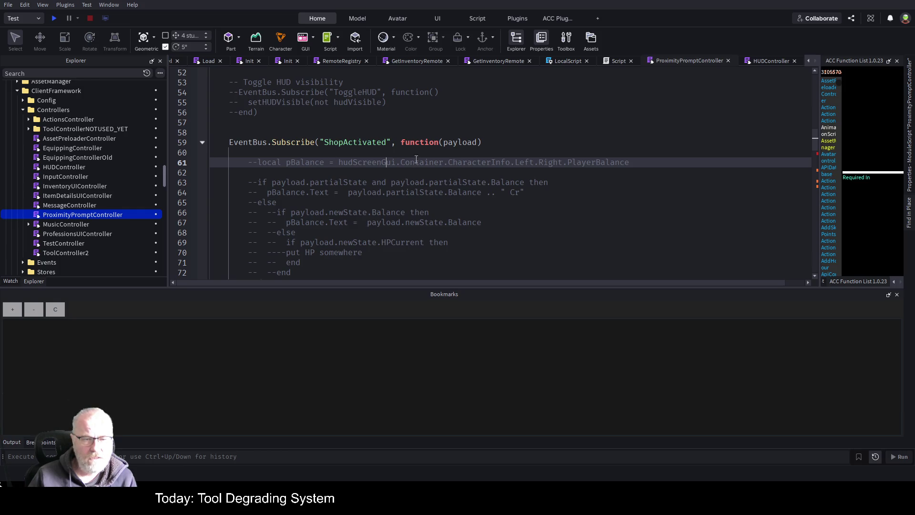
pyautogui.scroll(-2, 295, 228)
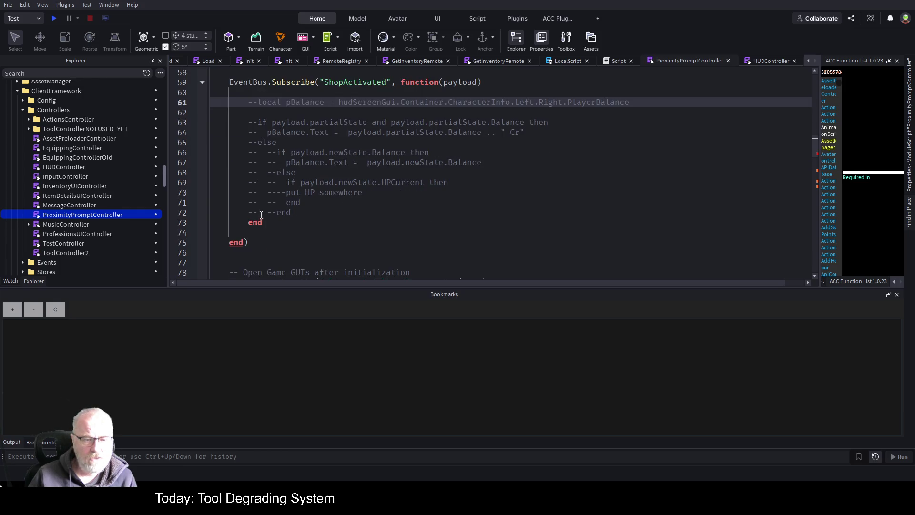
pyautogui.click(285, 224)
pyautogui.press('Home')
pyautogui.write('--')
pyautogui.hotkey('ctrl', 's')
# Delete the ClientInitialized, PlayerStateLoaded, tool-equipping and ToolCooldownSet subscriptions plus the TweenSize helper
pyautogui.scroll(-6, 352, 143)
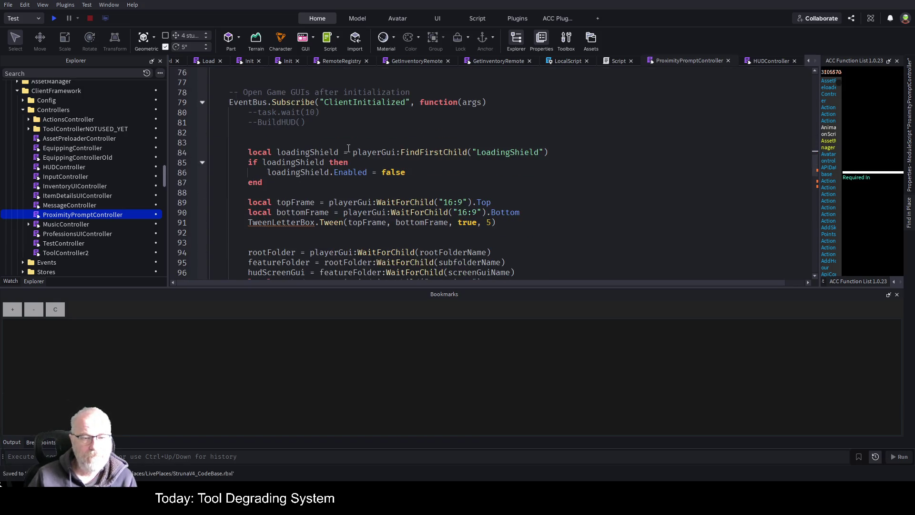
pyautogui.click(201, 102)
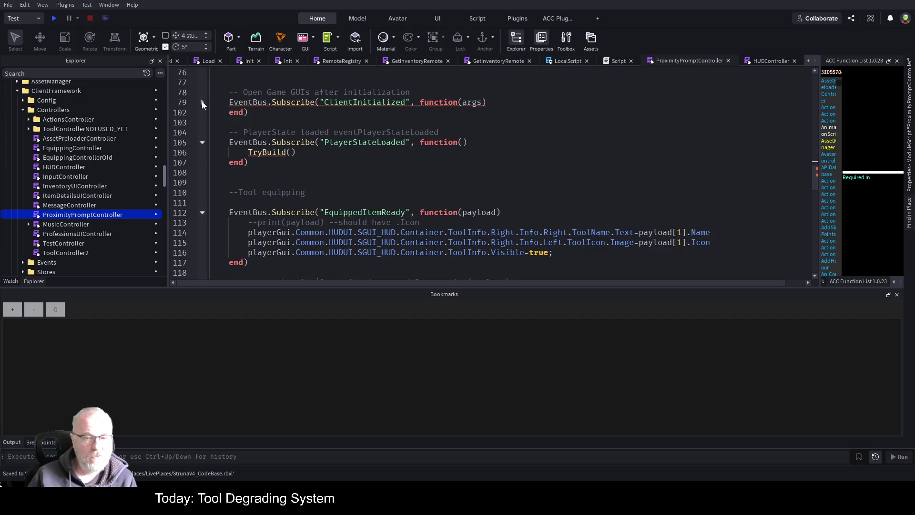
pyautogui.moveTo(224, 82)
pyautogui.mouseDown()
pyautogui.moveTo(276, 109)
pyautogui.moveTo(277, 167)
pyautogui.mouseUp()
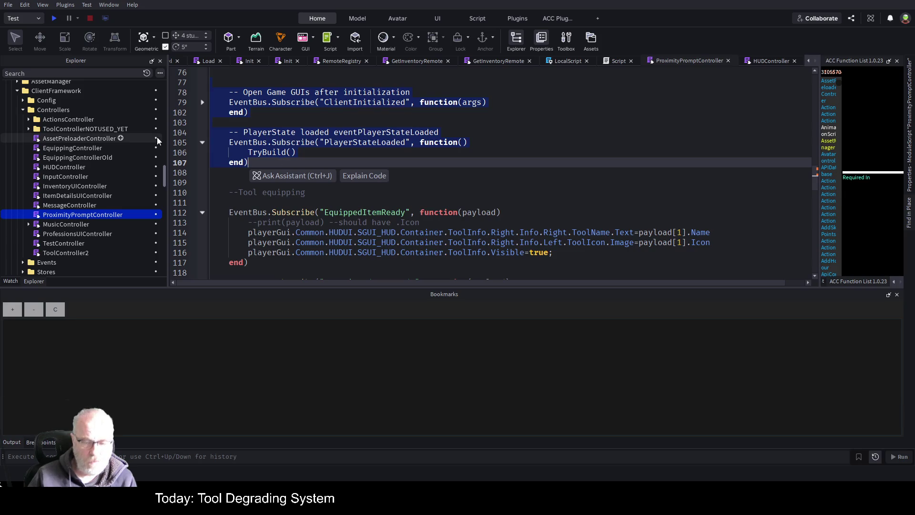
pyautogui.press('Delete')
pyautogui.hotkey('shift', 'Down')
pyautogui.hotkey('shift', 'Down')
pyautogui.hotkey('shift', 'Down')
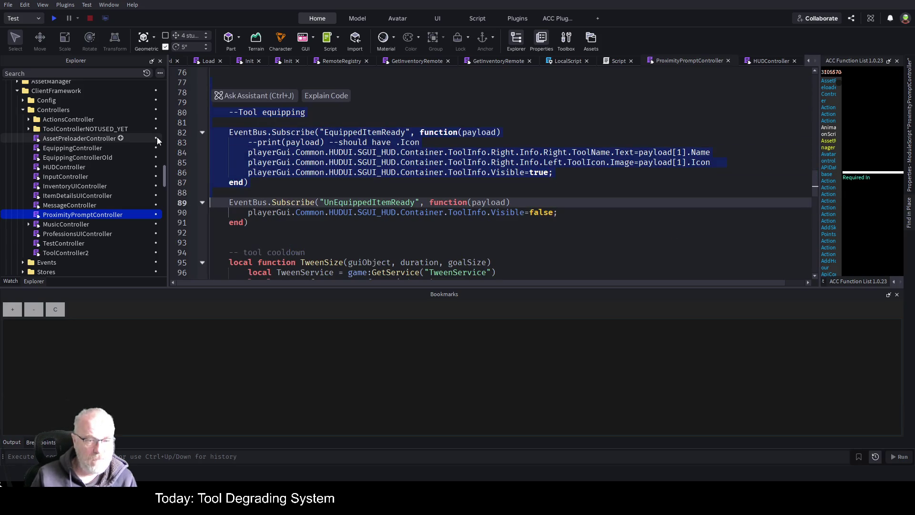
pyautogui.press('Delete')
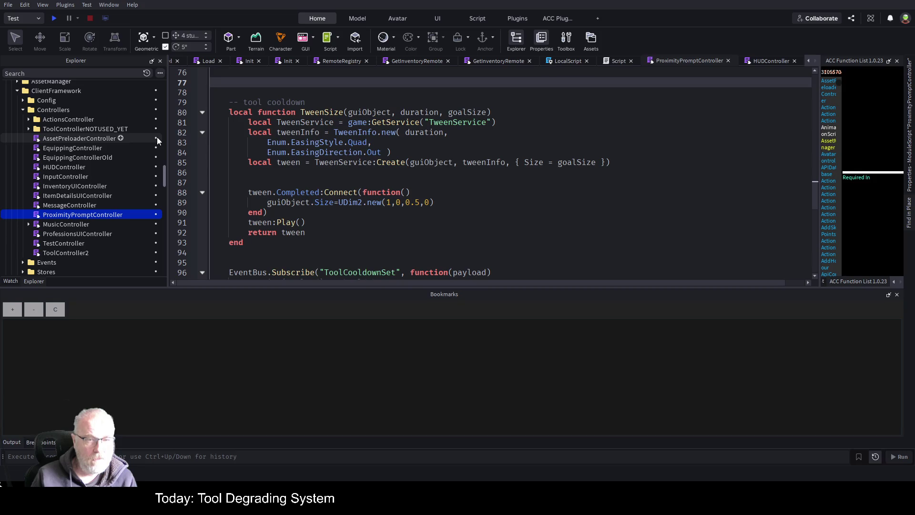
pyautogui.press('Down')
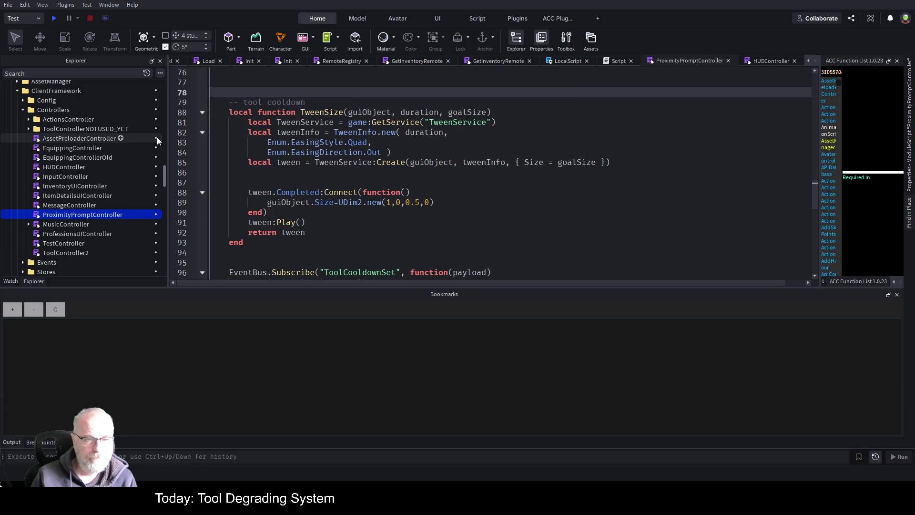
pyautogui.hotkey('shift', 'Down')
pyautogui.hotkey('shift', 'Down')
pyautogui.hotkey('shift', 'Down')
pyautogui.hotkey('shift', 'Down')
pyautogui.hotkey('shift', 'Down')
pyautogui.hotkey('shift', 'Down')
pyautogui.press('Delete')
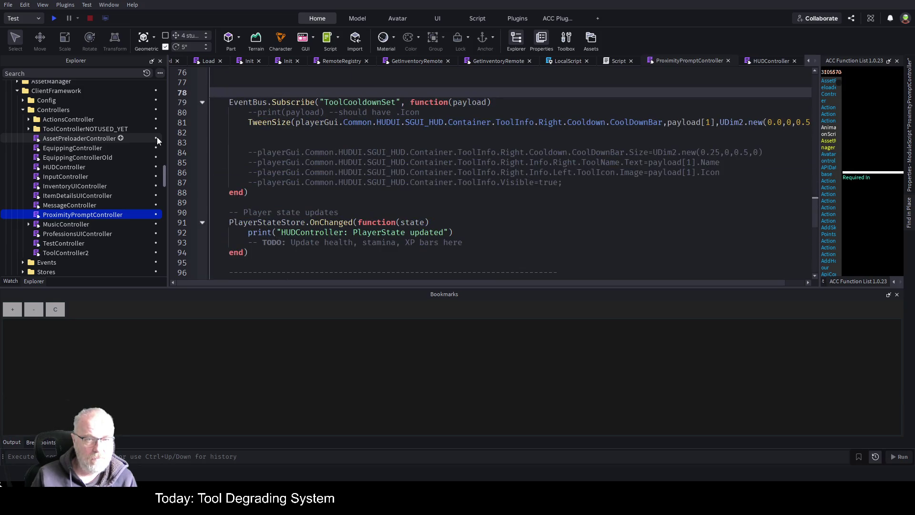
pyautogui.hotkey('shift', 'Down')
pyautogui.hotkey('shift', 'Down')
pyautogui.hotkey('shift', 'Down')
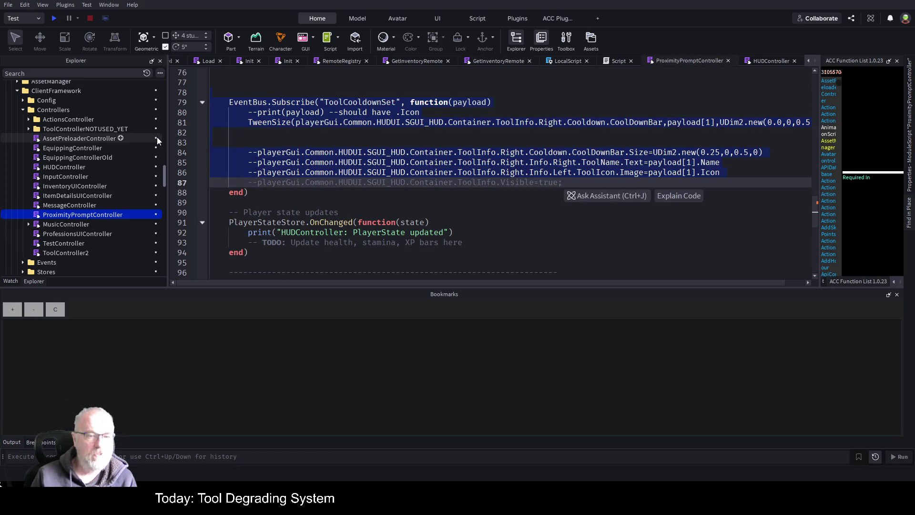
pyautogui.press('Delete')
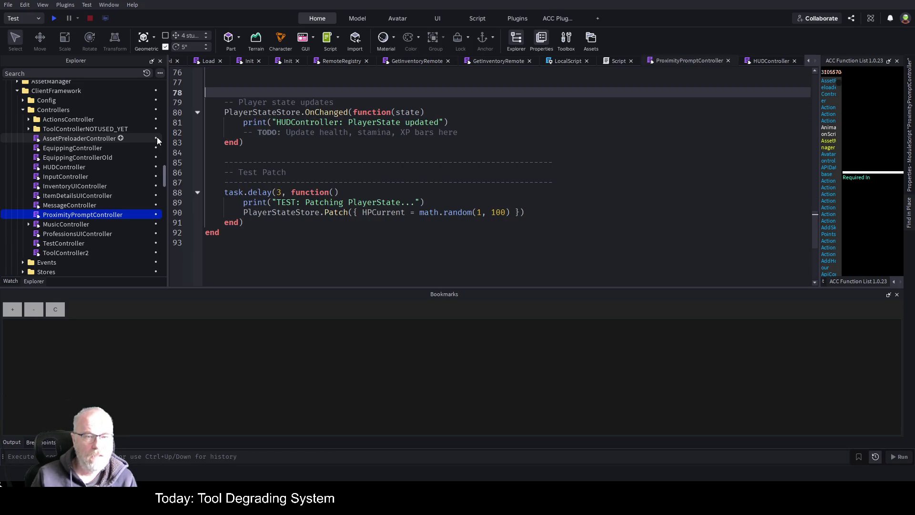
# Delete the player state updates block and the Test Patch task.delay block
pyautogui.press('Up')
pyautogui.press('Down')
pyautogui.press('Down')
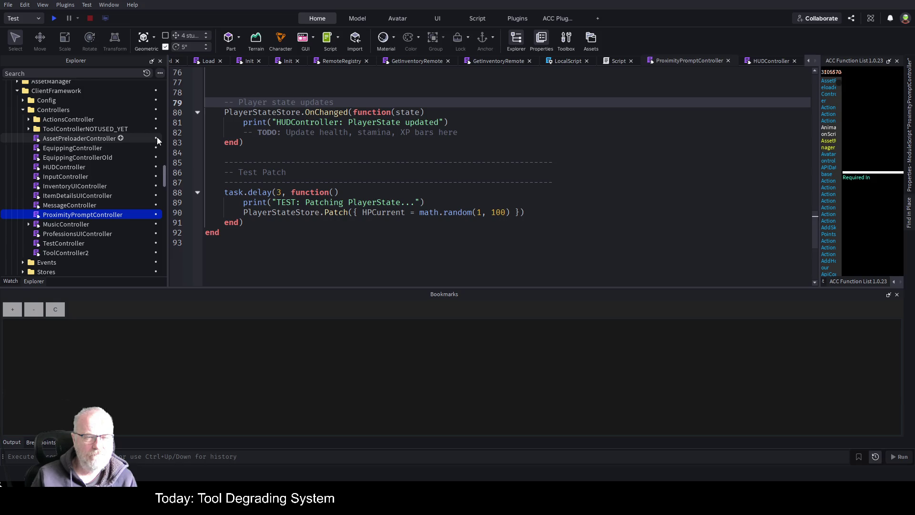
pyautogui.hotkey('shift', 'Down')
pyautogui.hotkey('shift', 'Down')
pyautogui.hotkey('shift', 'Down')
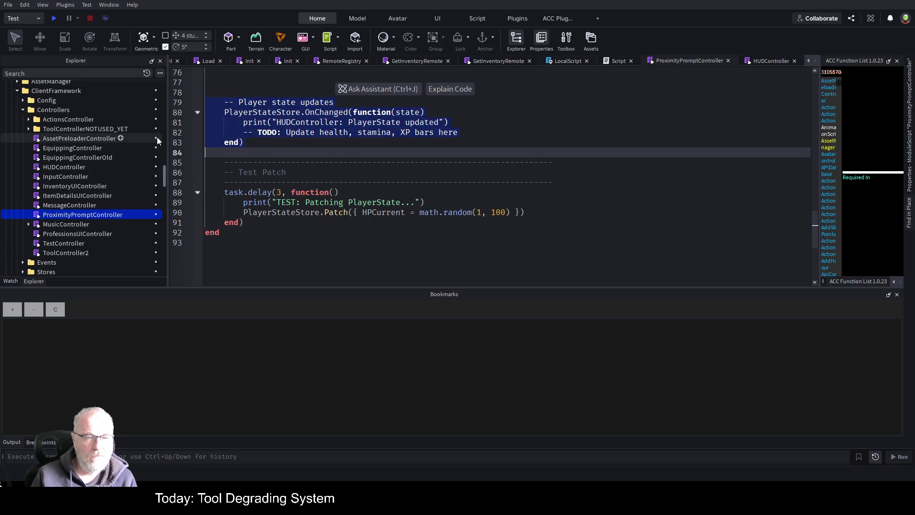
pyautogui.press('Delete')
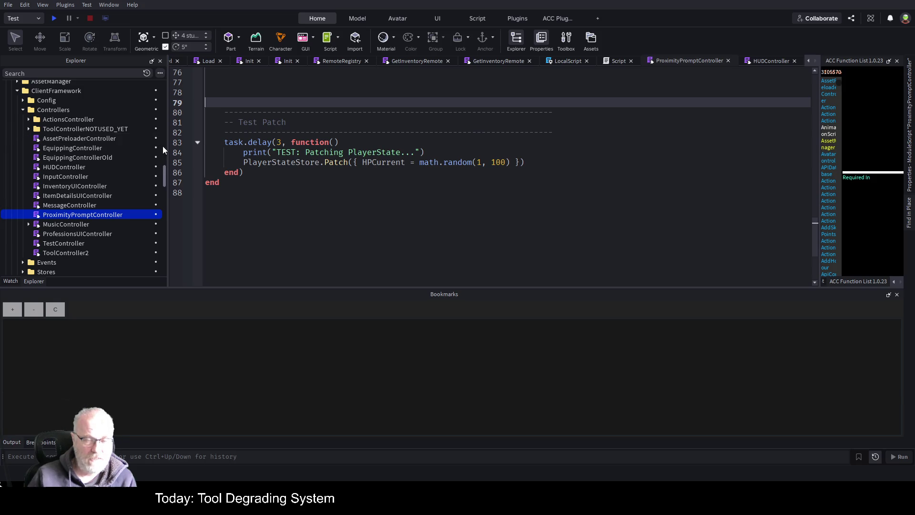
pyautogui.click(297, 183)
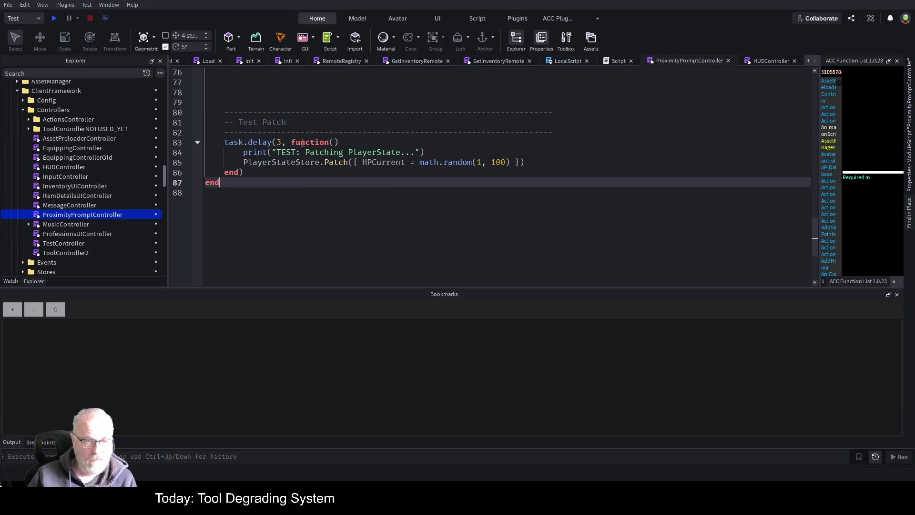
pyautogui.moveTo(251, 167); pyautogui.dragTo(175, 94)
pyautogui.press('Delete')
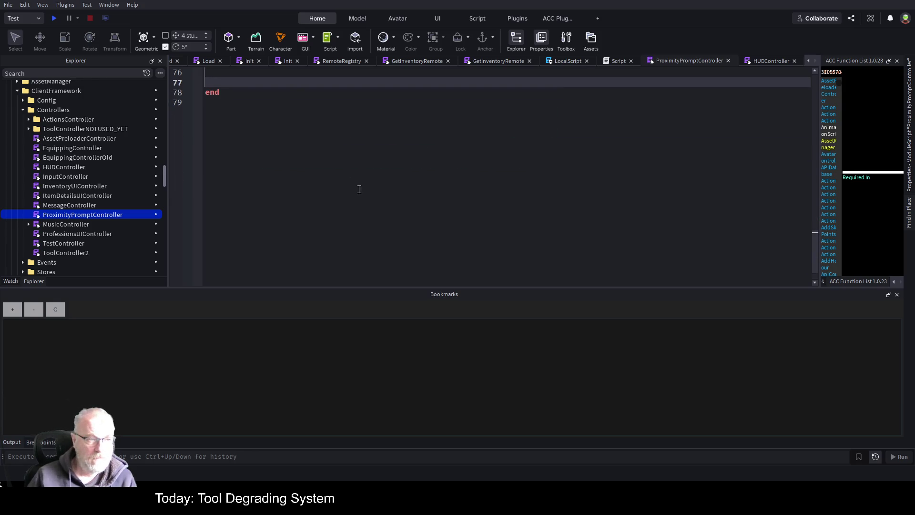
# Scroll through ProximityPromptController to review the empty SetupProxPromptsEvent function
pyautogui.scroll(12, 351, 179)
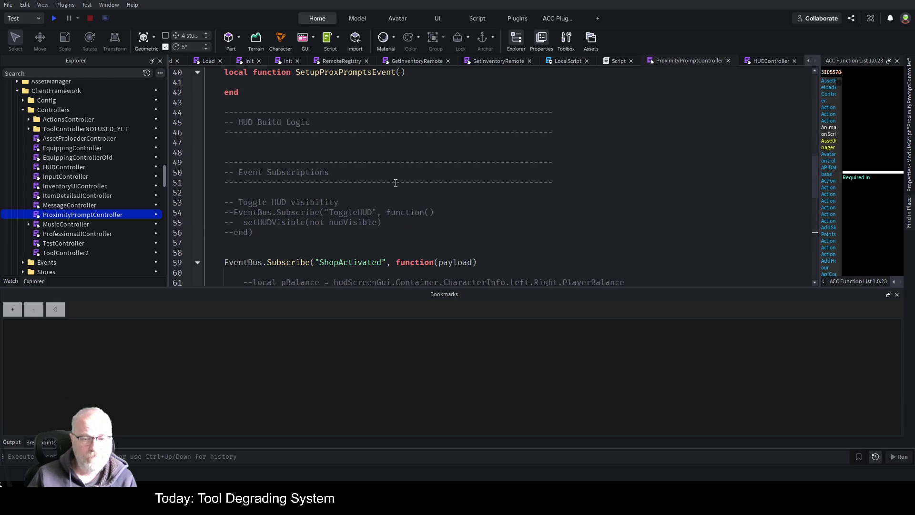
pyautogui.scroll(6, 396, 182)
pyautogui.scroll(-3, 379, 221)
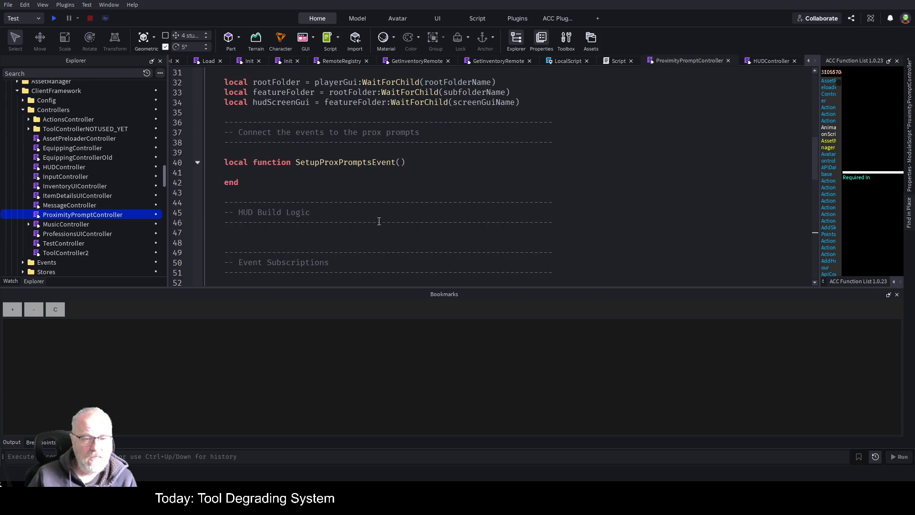
pyautogui.click(412, 180)
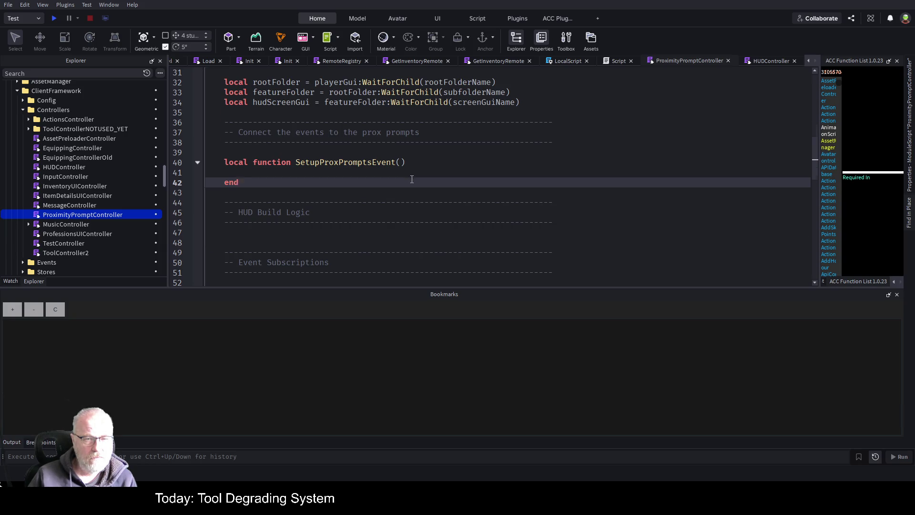
pyautogui.scroll(9, 412, 180)
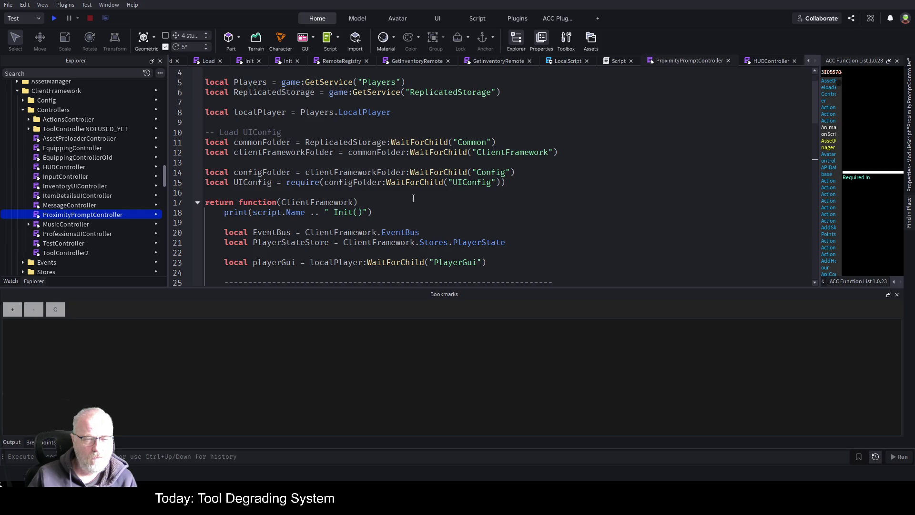
pyautogui.scroll(-2, 414, 198)
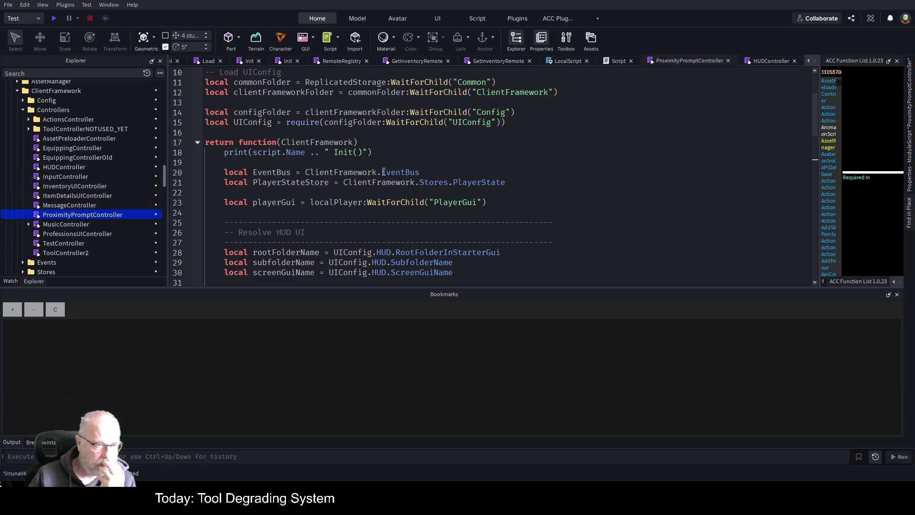
pyautogui.scroll(-1, 366, 167)
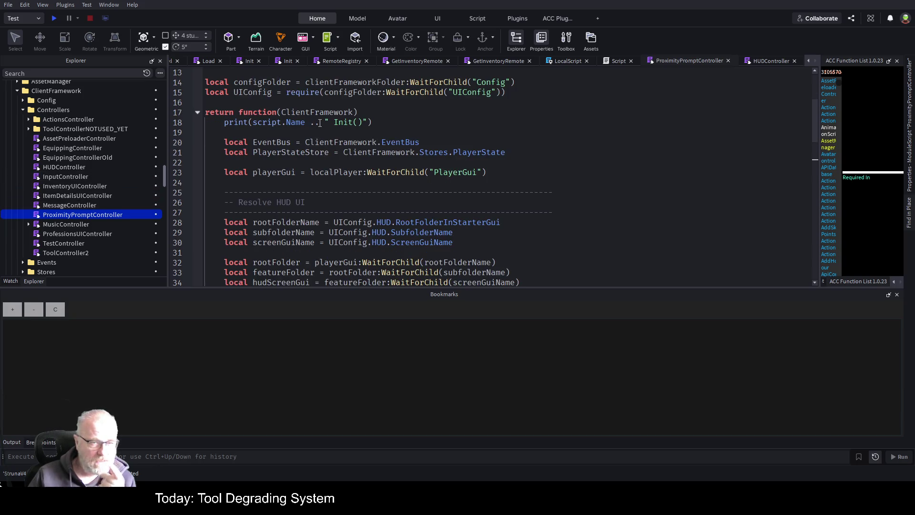
pyautogui.scroll(-4, 321, 197)
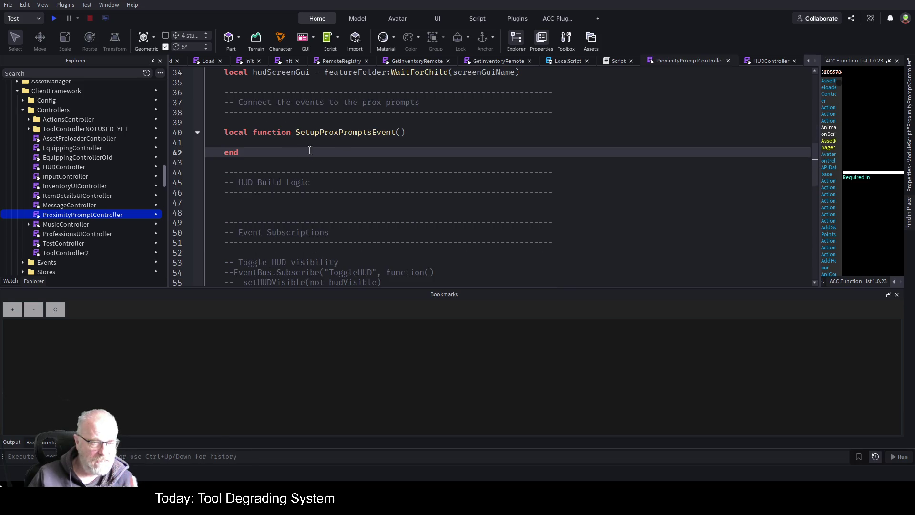
# Select the SetupProxPromptsEvent name, then open the HUDController script from the Explorer
pyautogui.doubleClick(353, 133)
pyautogui.scroll(-8, 406, 183)
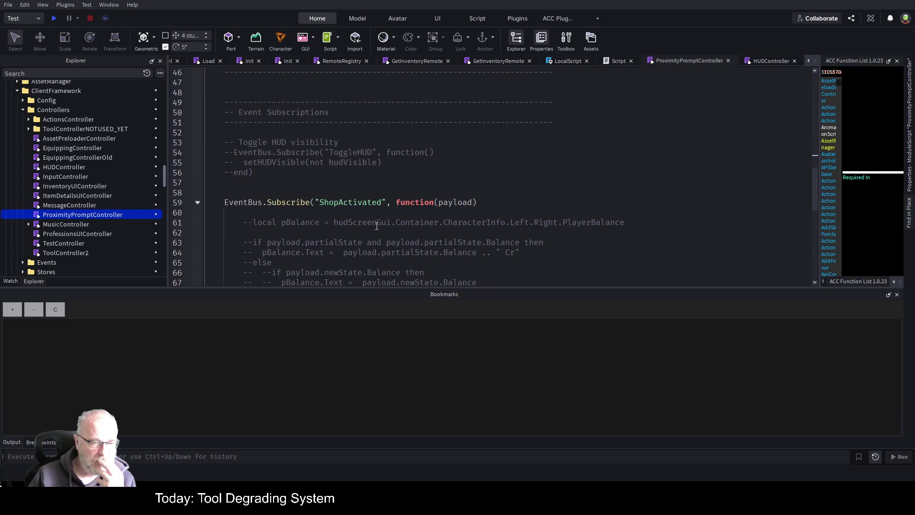
pyautogui.scroll(9, 377, 224)
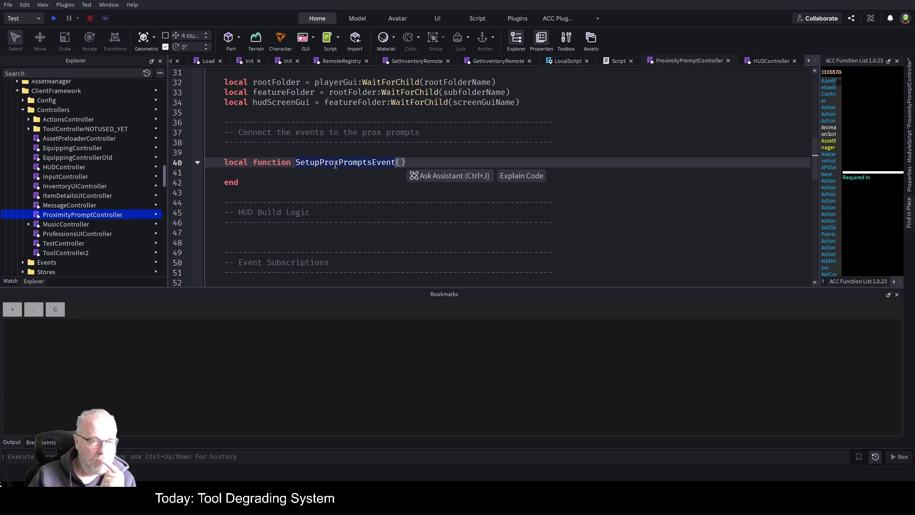
pyautogui.click(243, 195)
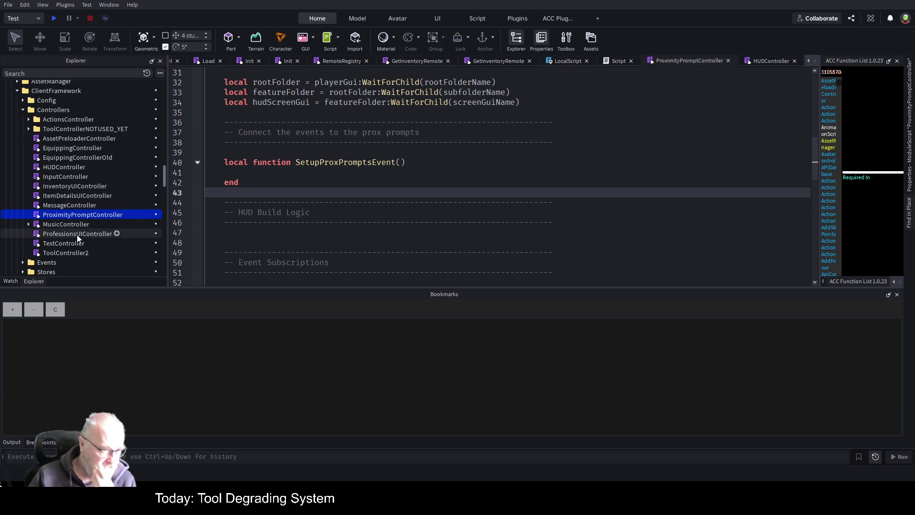
pyautogui.doubleClick(79, 168)
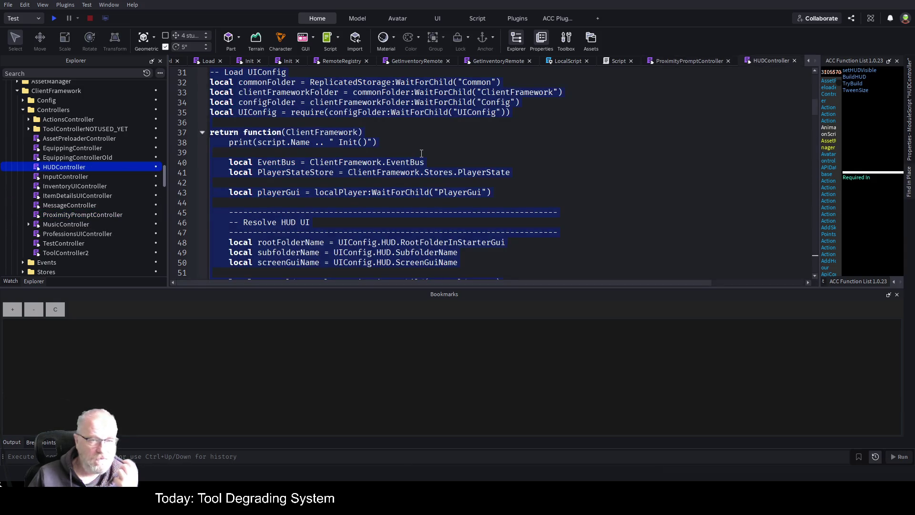
pyautogui.click(470, 191)
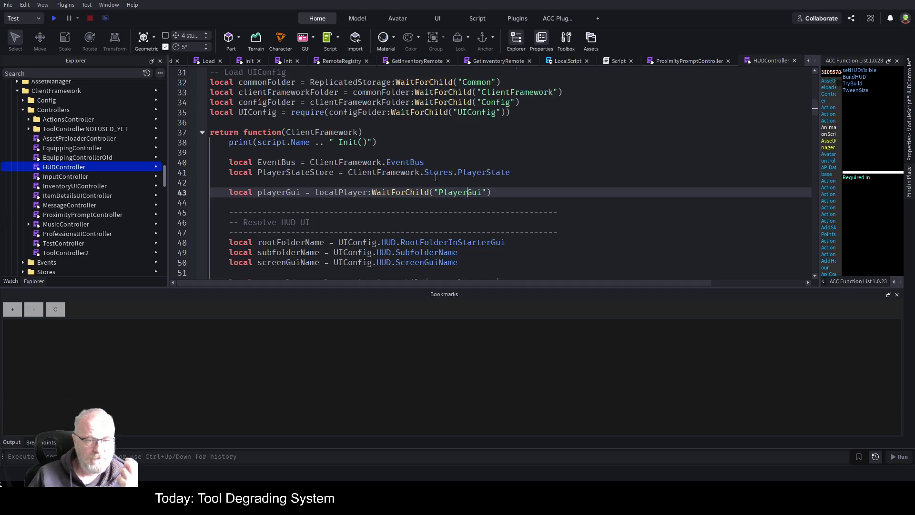
pyautogui.scroll(-1, 525, 166)
pyautogui.scroll(-5, 259, 157)
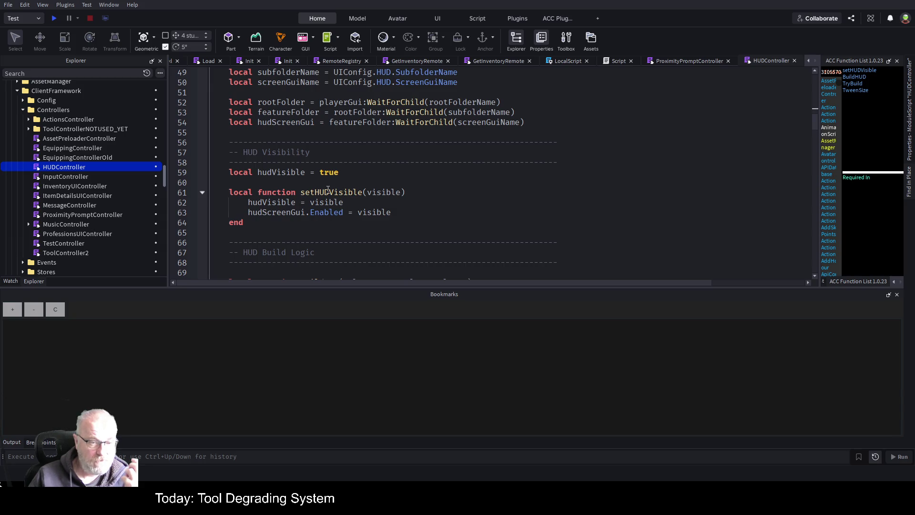
pyautogui.doubleClick(328, 192)
pyautogui.scroll(-4, 384, 195)
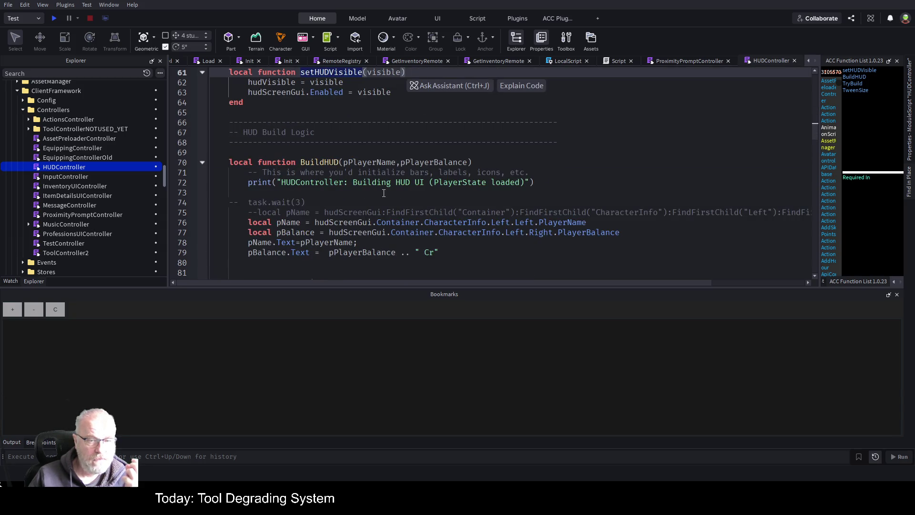
pyautogui.scroll(-8, 383, 195)
pyautogui.scroll(-5, 378, 200)
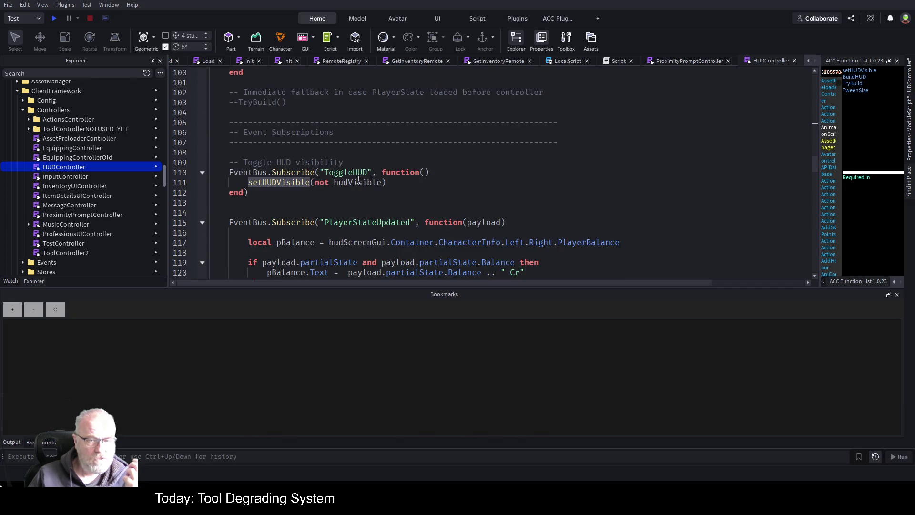
pyautogui.scroll(-2, 358, 179)
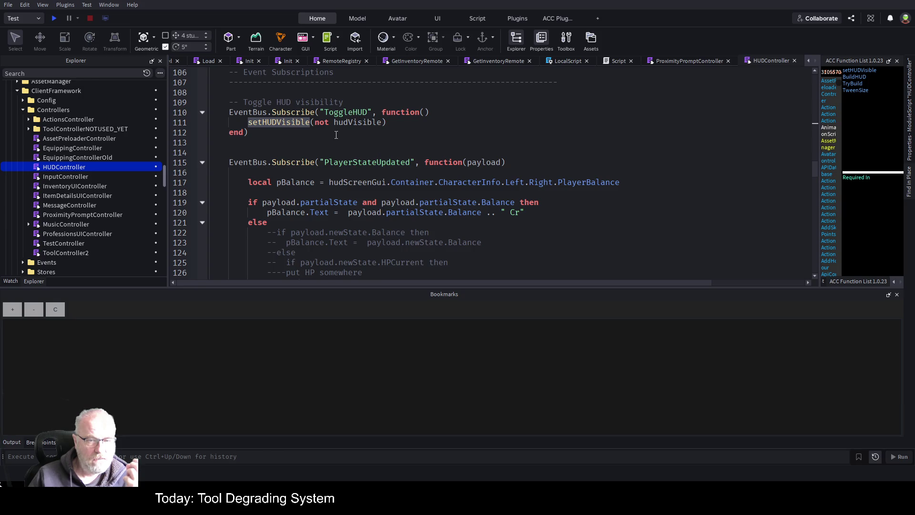
pyautogui.scroll(-9, 304, 148)
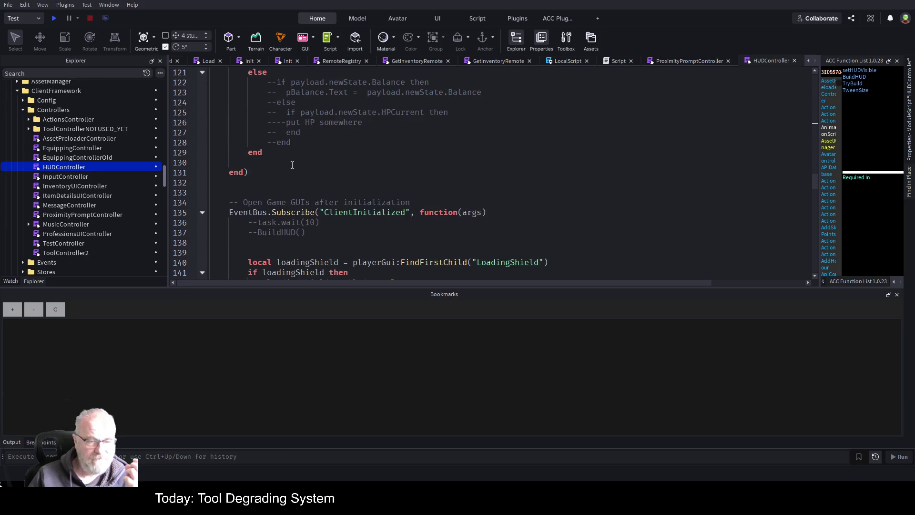
pyautogui.scroll(-11, 289, 170)
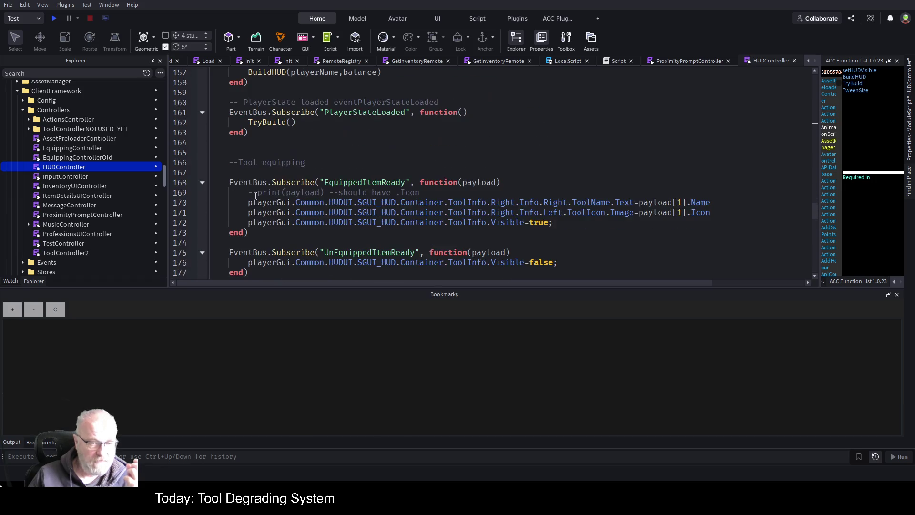
pyautogui.scroll(-8, 255, 196)
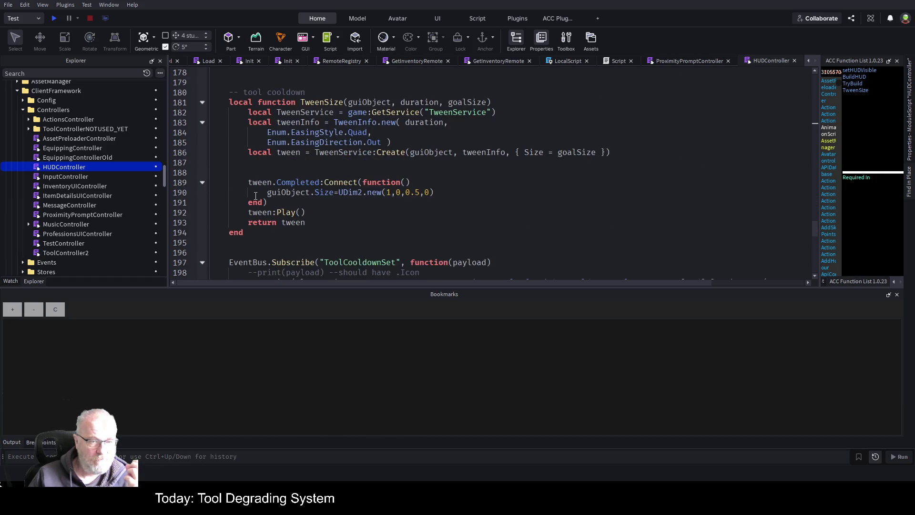
pyautogui.scroll(-6, 255, 195)
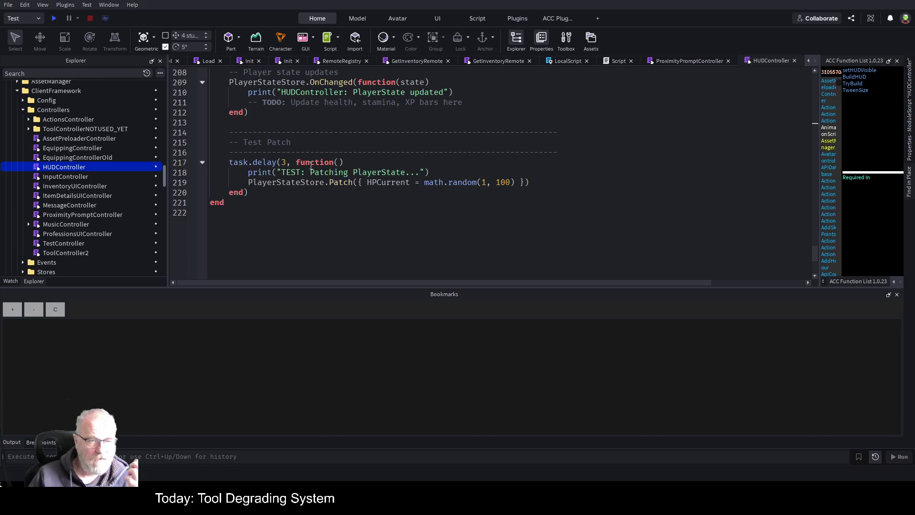
pyautogui.click(696, 61)
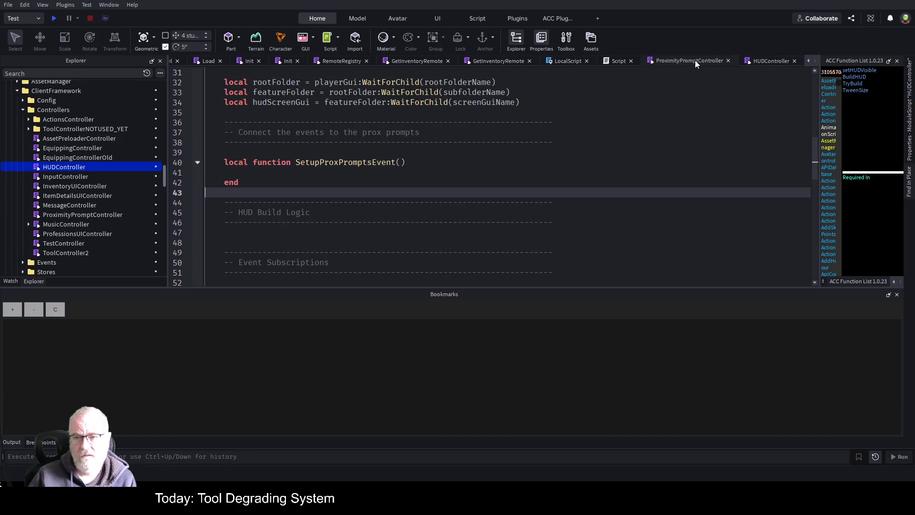
# Add a SetupProxPromptsEvent(); call below the collapsed ShopActivated subscription
pyautogui.click(323, 162)
pyautogui.scroll(-6, 293, 205)
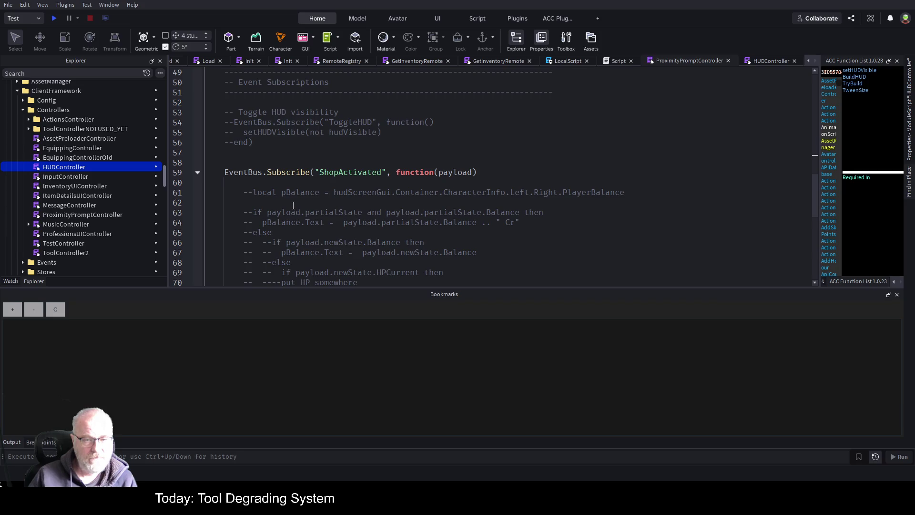
pyautogui.click(197, 175)
pyautogui.click(424, 199)
pyautogui.write('SetupProxPromptsEvent')
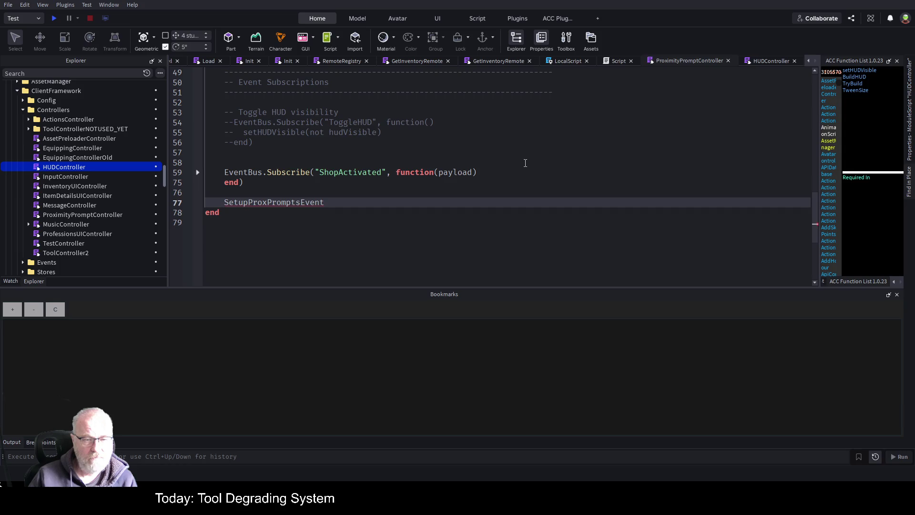
pyautogui.write('();')
pyautogui.press('Return')
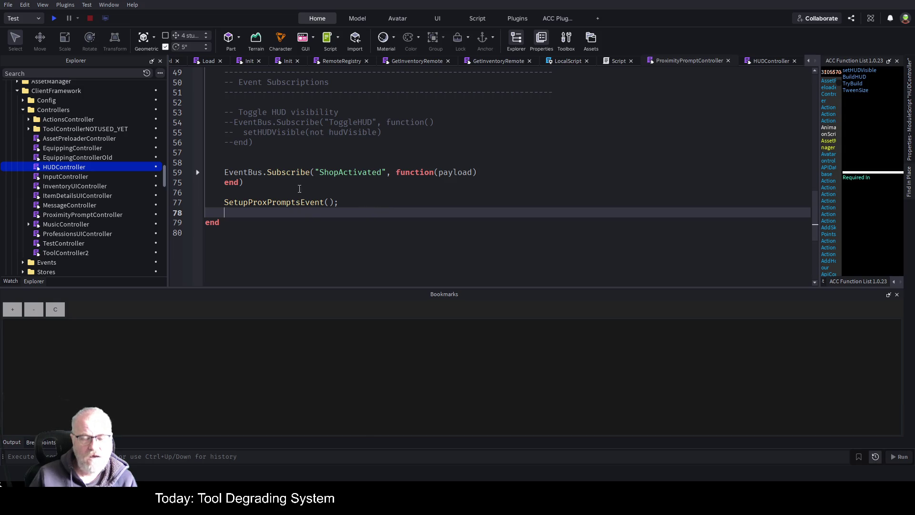
# Add the comment '--we may need to do on subscribe to client ready to rock and roll' above the call and save
pyautogui.click(266, 189)
pyautogui.press('Return')
pyautogui.write('--')
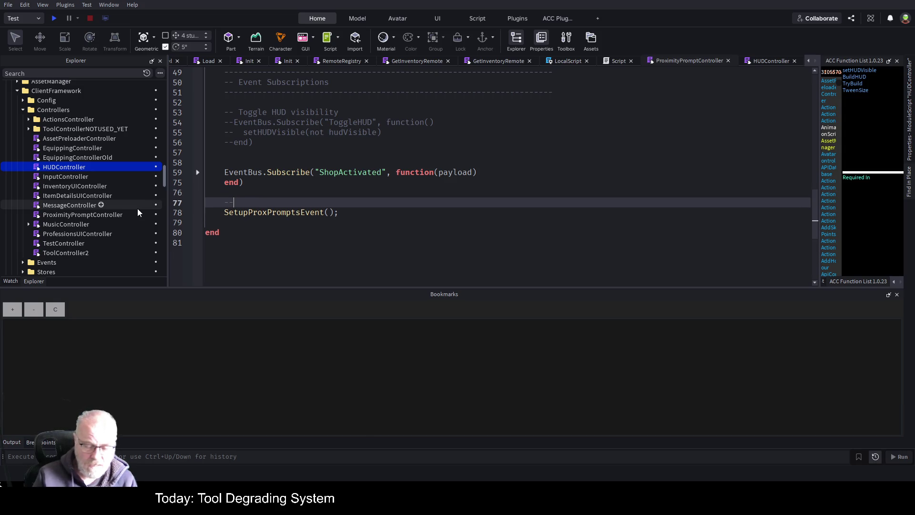
pyautogui.write('we ma')
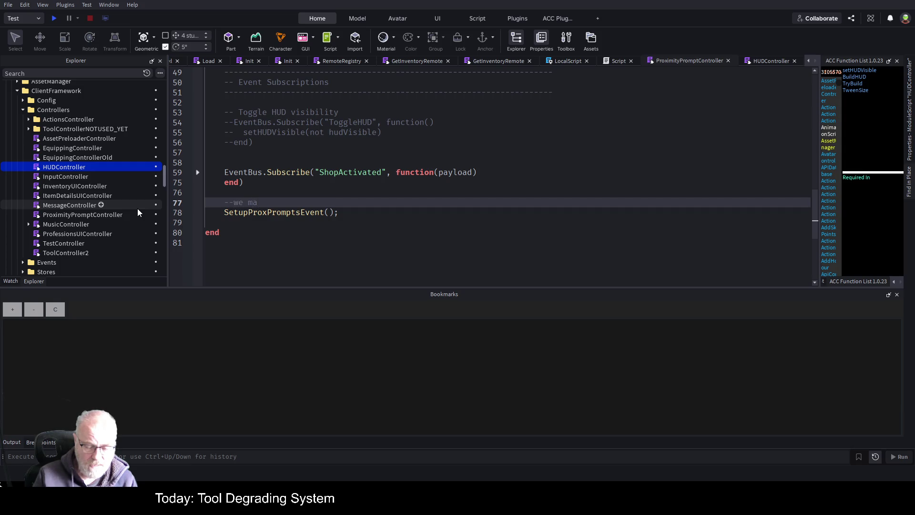
pyautogui.write('y need to d')
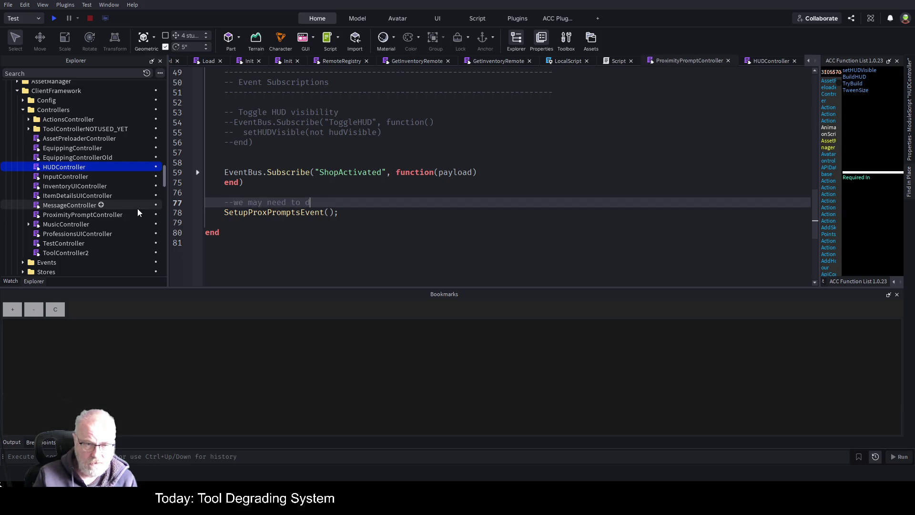
pyautogui.write('o on subscrtib')
pyautogui.press('BackSpace')
pyautogui.press('BackSpace')
pyautogui.press('BackSpace')
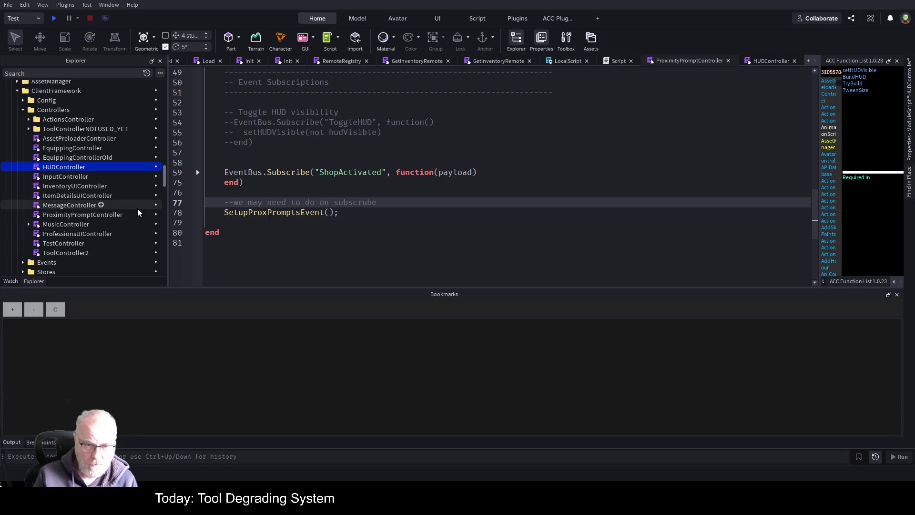
pyautogui.write('ibe to ')
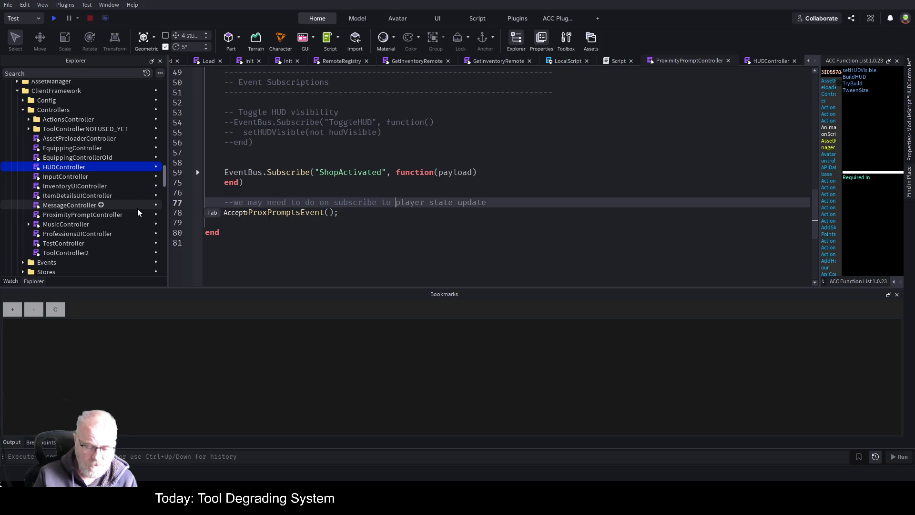
pyautogui.write('client ready')
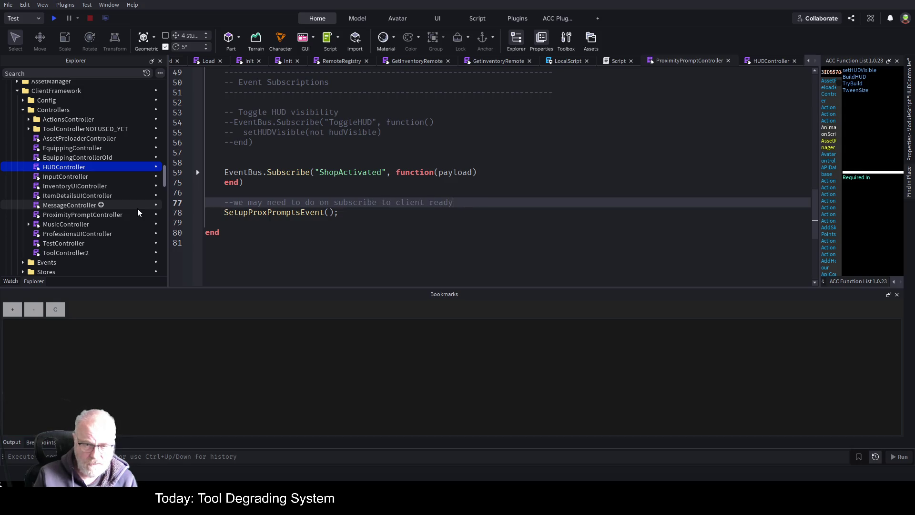
pyautogui.write(' to rock and rool')
pyautogui.press('BackSpace')
pyautogui.press('BackSpace')
pyautogui.write('ll')
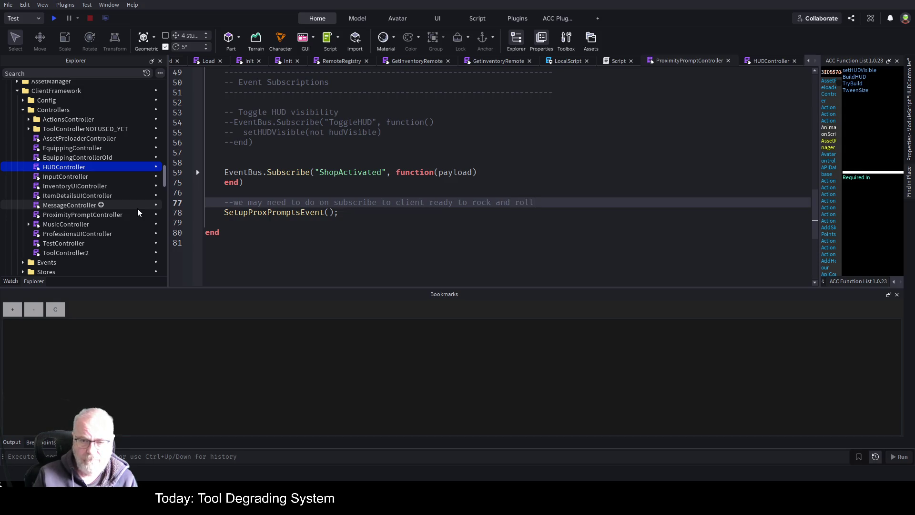
pyautogui.hotkey('ctrl', 's')
# Recheck the ShopActivated block, then jump to the SetupProxPromptsEvent definition with F12
pyautogui.click(513, 179)
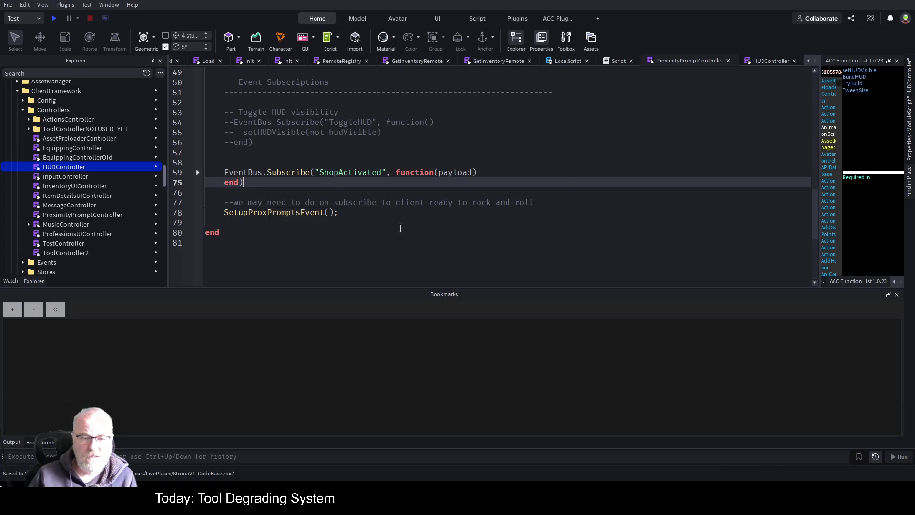
pyautogui.click(197, 173)
pyautogui.click(197, 172)
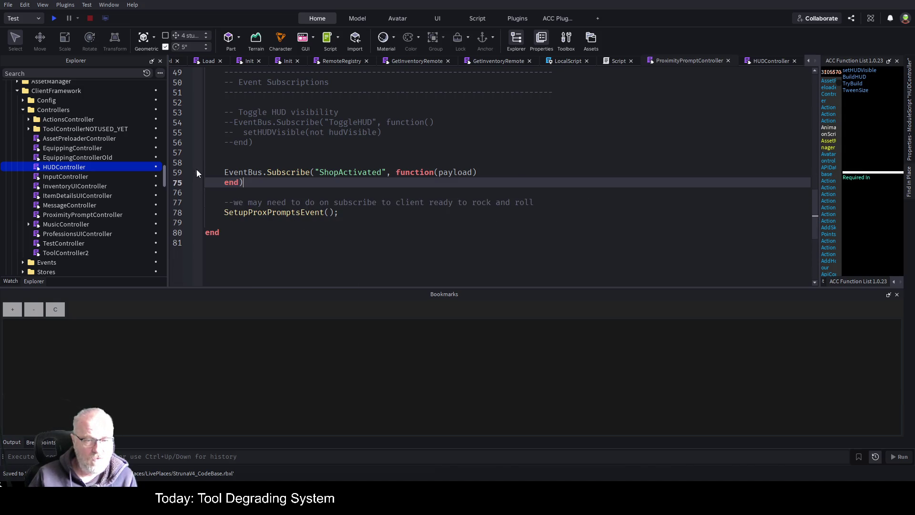
pyautogui.click(296, 214)
pyautogui.press('F12')
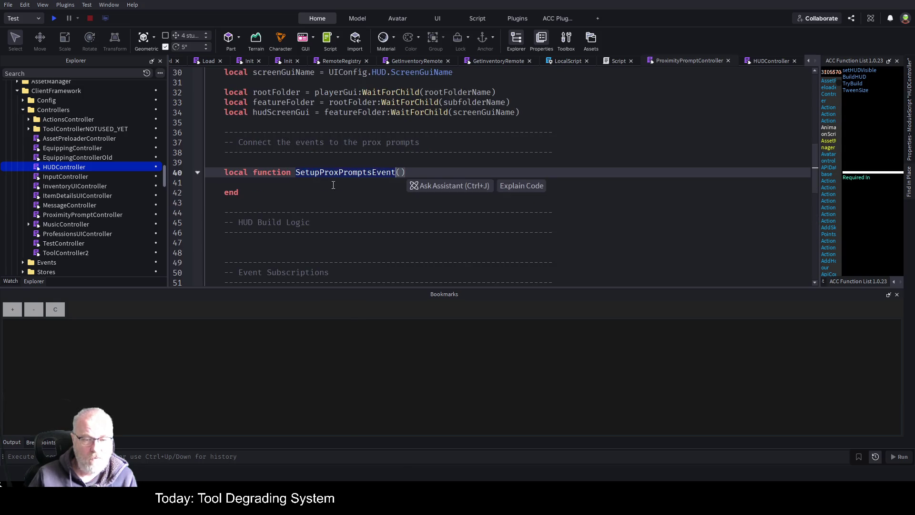
pyautogui.click(279, 185)
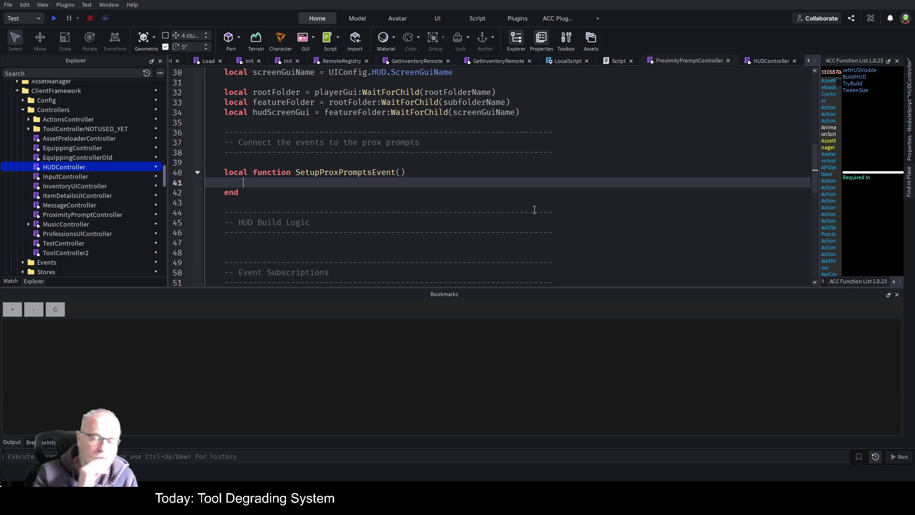
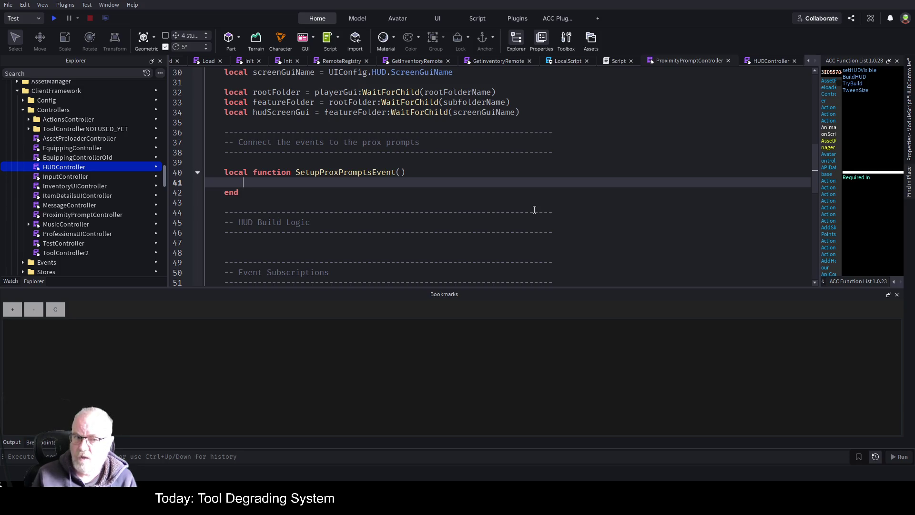
# Close every script tab except ProximityPromptController
pyautogui.write('local')
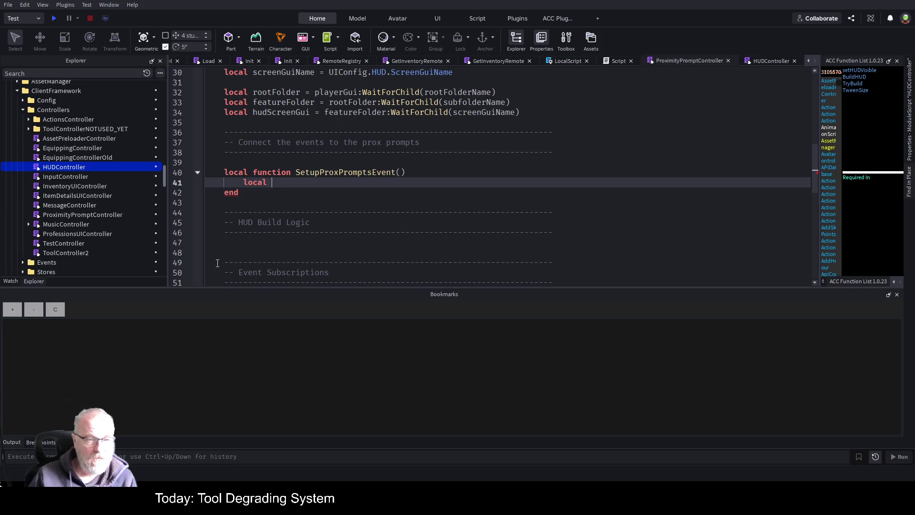
pyautogui.moveTo(166, 177); pyautogui.dragTo(178, 73)
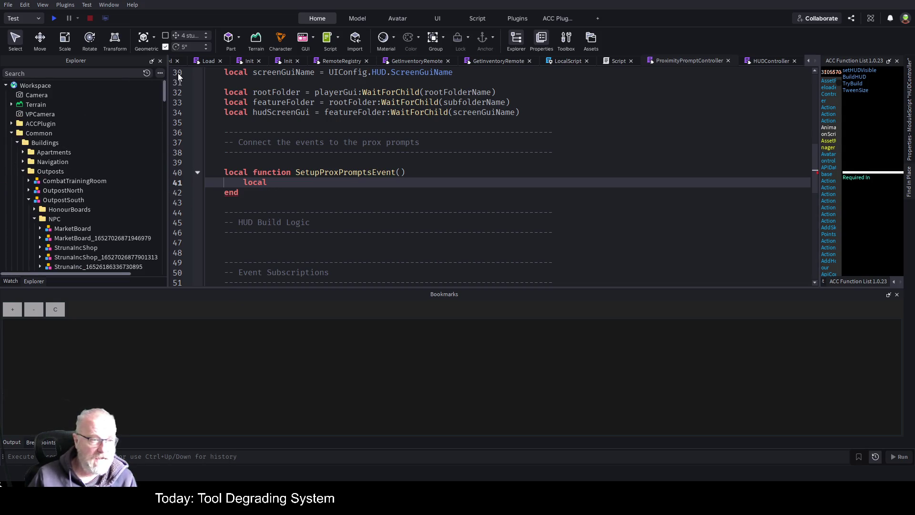
pyautogui.scroll(-2, 99, 141)
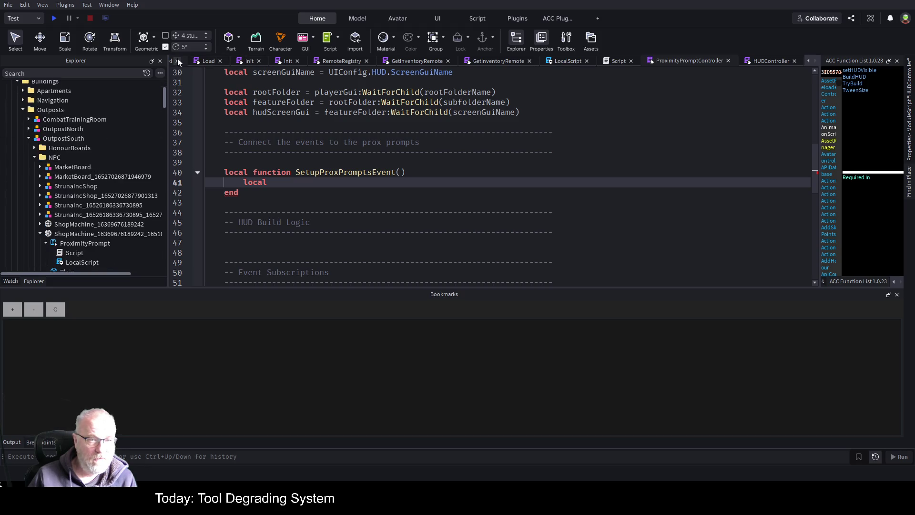
pyautogui.click(699, 59)
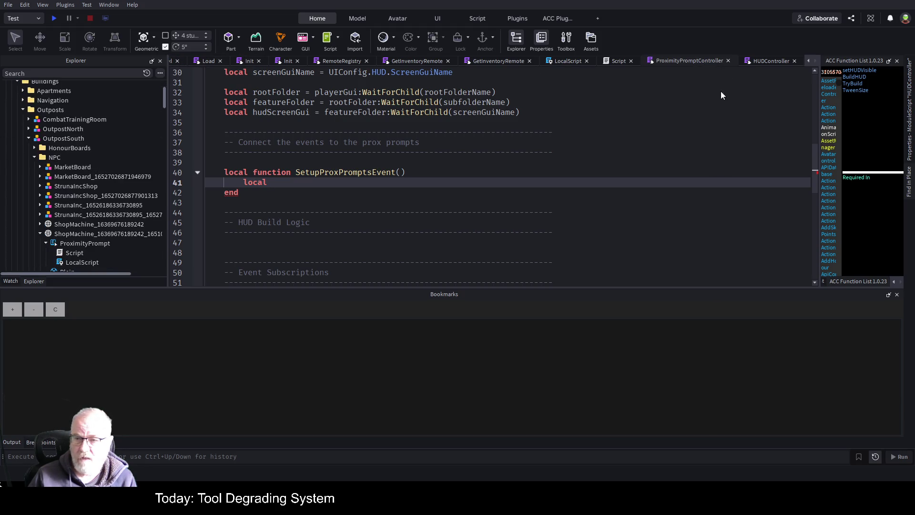
pyautogui.click(746, 87)
# Select the shop machine's ProximityPrompt in the place's Explorer
pyautogui.click(205, 59)
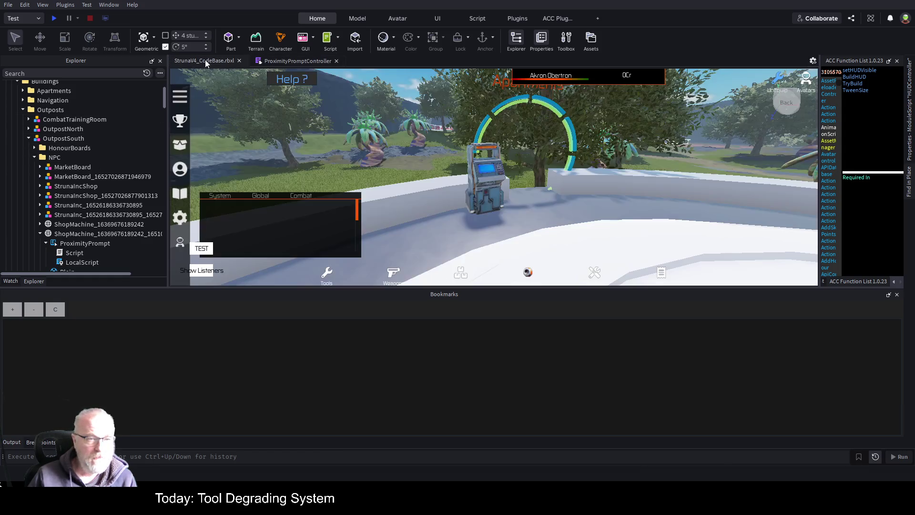
pyautogui.click(491, 170)
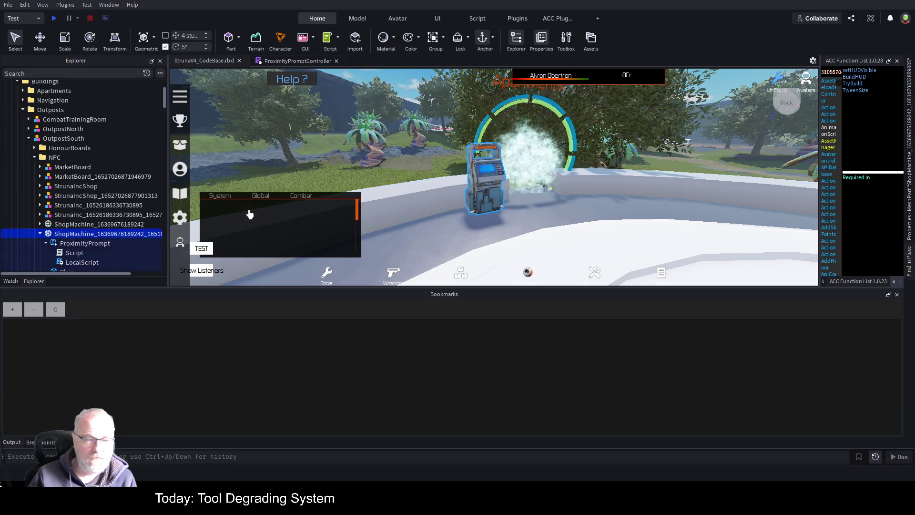
pyautogui.scroll(-3, 115, 204)
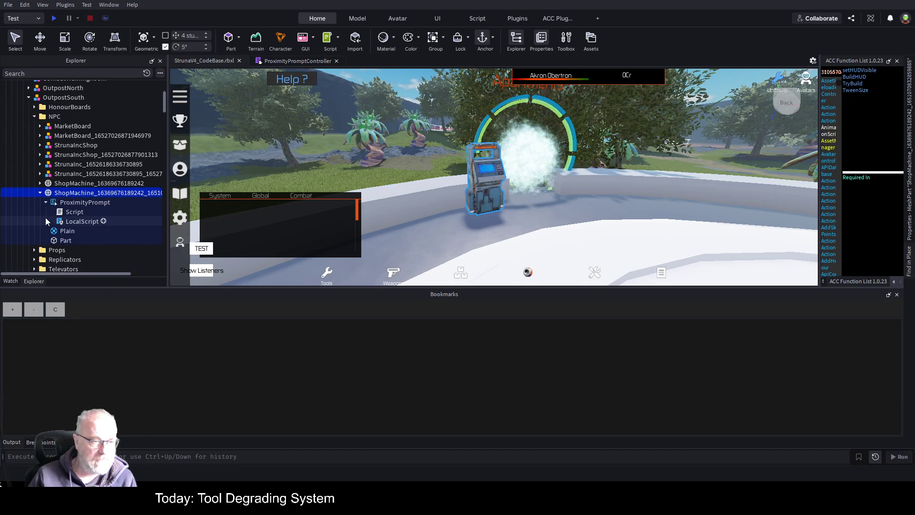
pyautogui.click(94, 212)
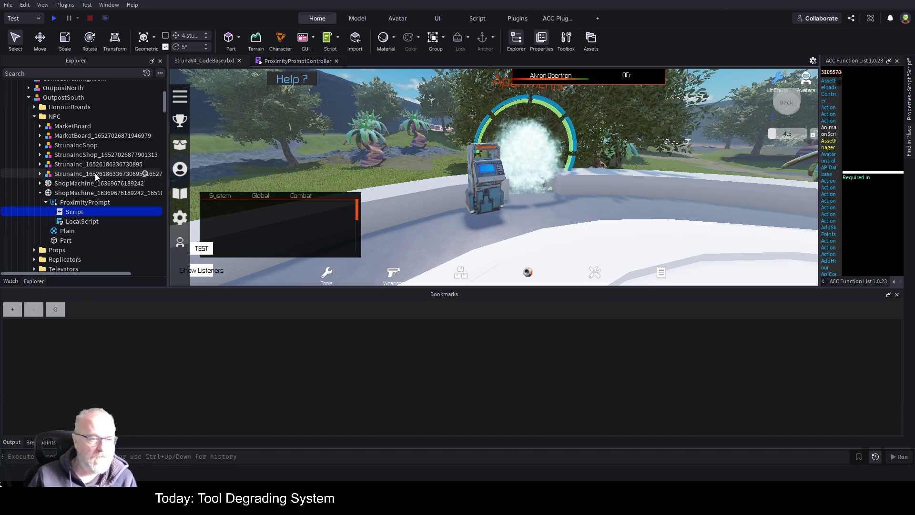
pyautogui.click(106, 202)
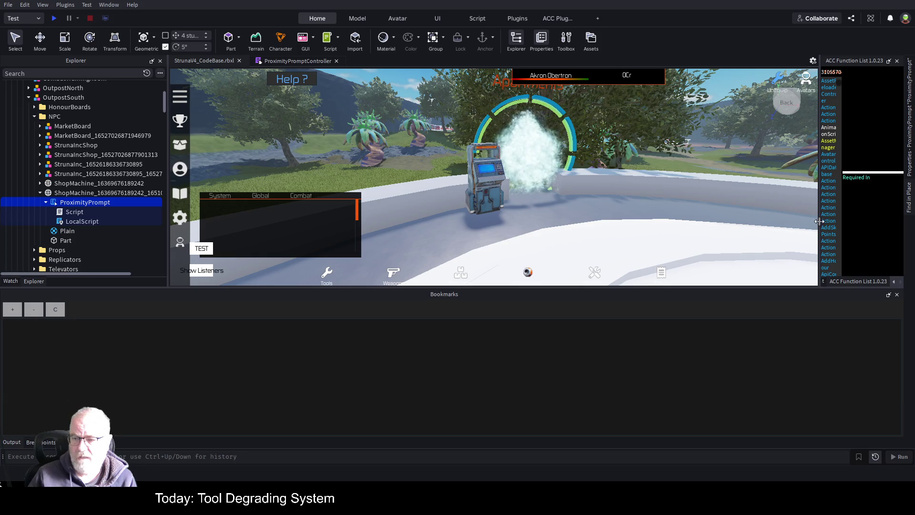
# Print the ProximityPrompt's full path with Community Content's Get Full Name, then select it in Output
pyautogui.moveTo(820, 224); pyautogui.dragTo(613, 224)
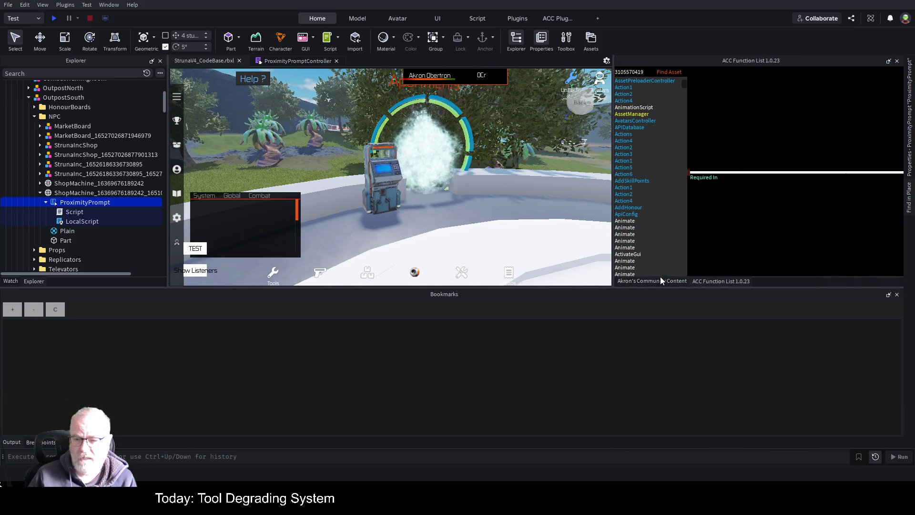
pyautogui.click(652, 282)
pyautogui.click(619, 73)
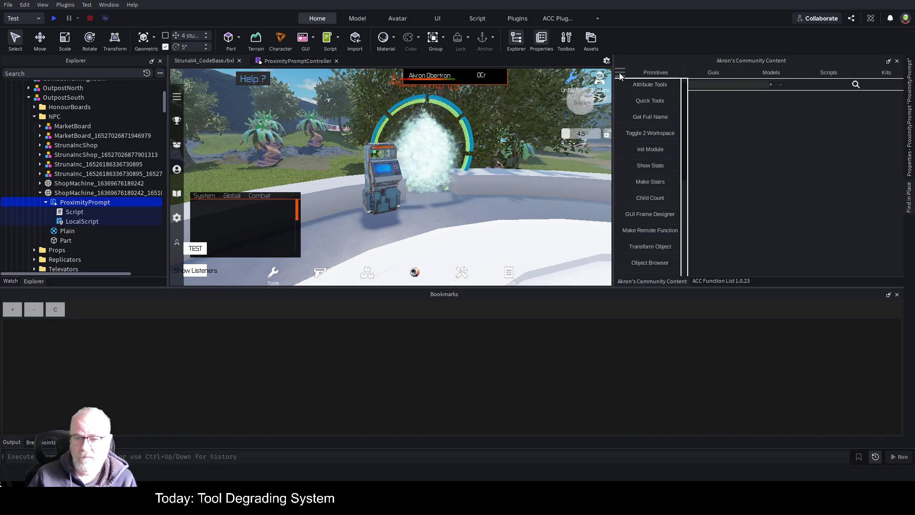
pyautogui.click(647, 121)
pyautogui.click(18, 443)
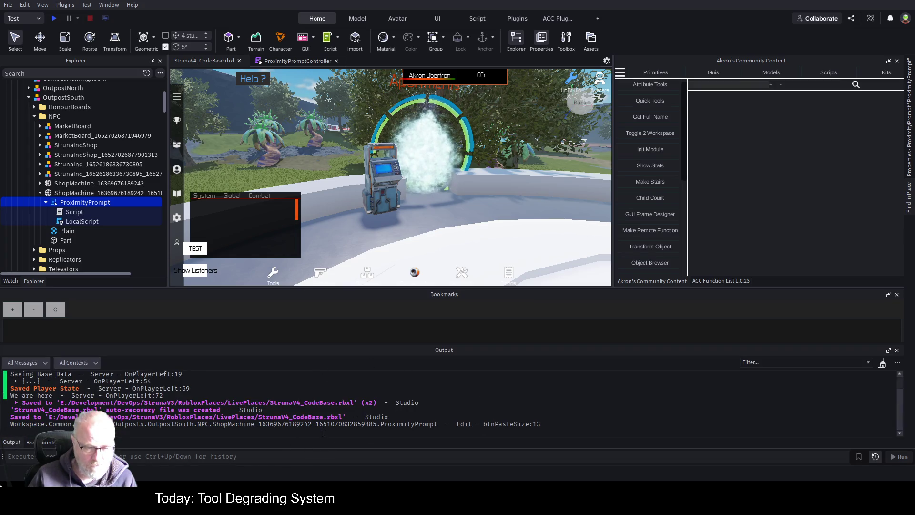
pyautogui.moveTo(438, 424); pyautogui.dragTo(12, 431)
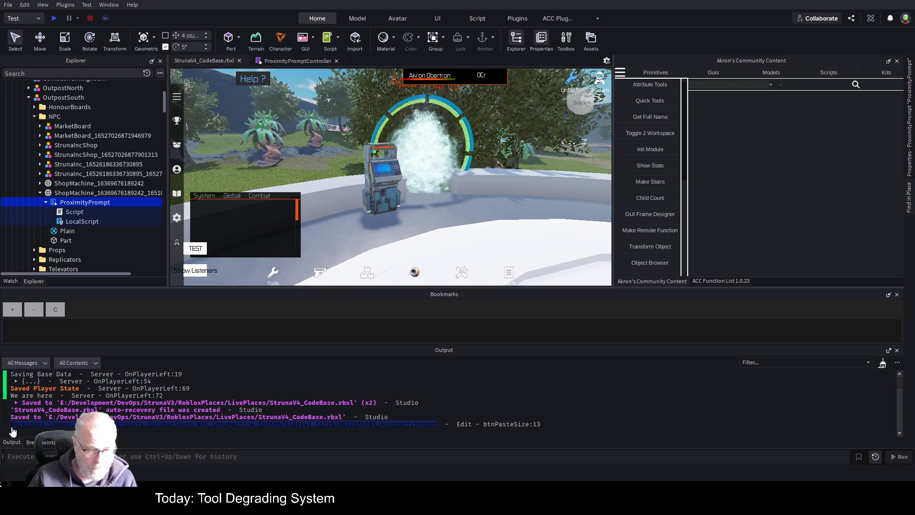
# Paste the ProximityPrompt's full path into a local pp variable in ProximityPromptController
pyautogui.click(283, 60)
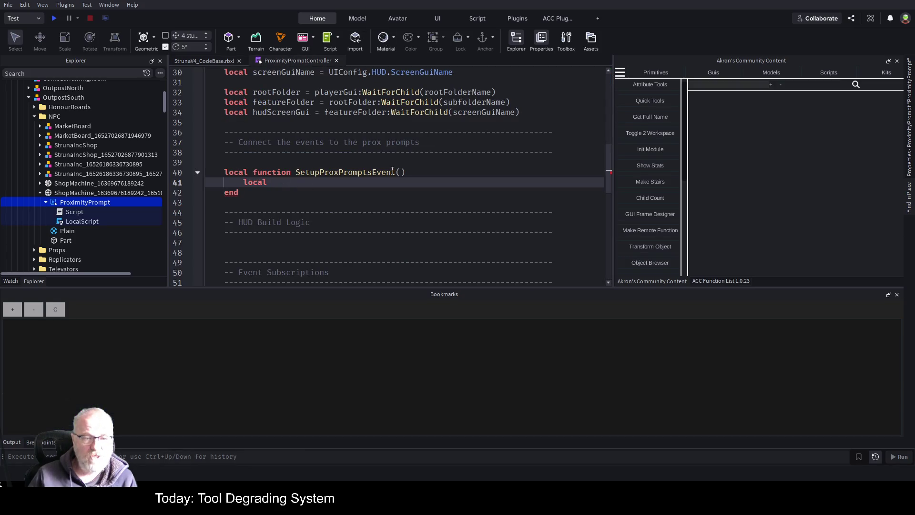
pyautogui.write('pp =')
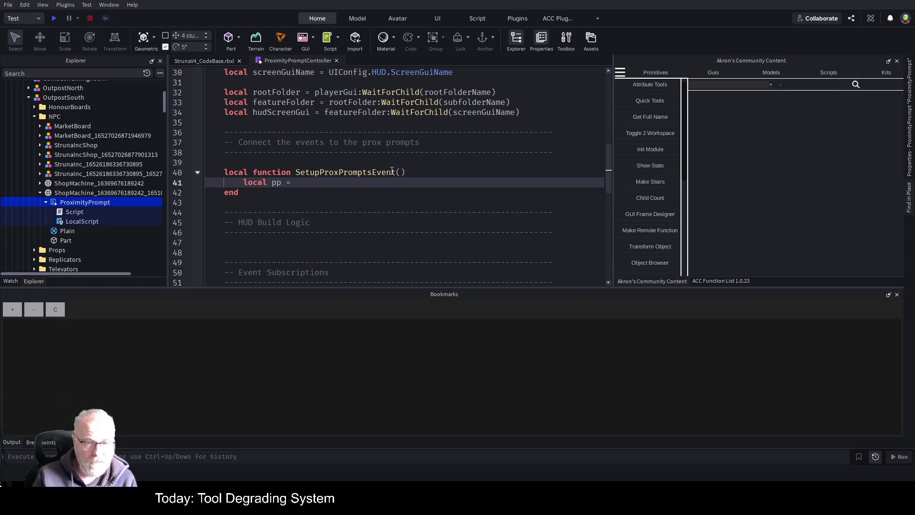
pyautogui.hotkey('ctrl', 'v')
pyautogui.press('Home')
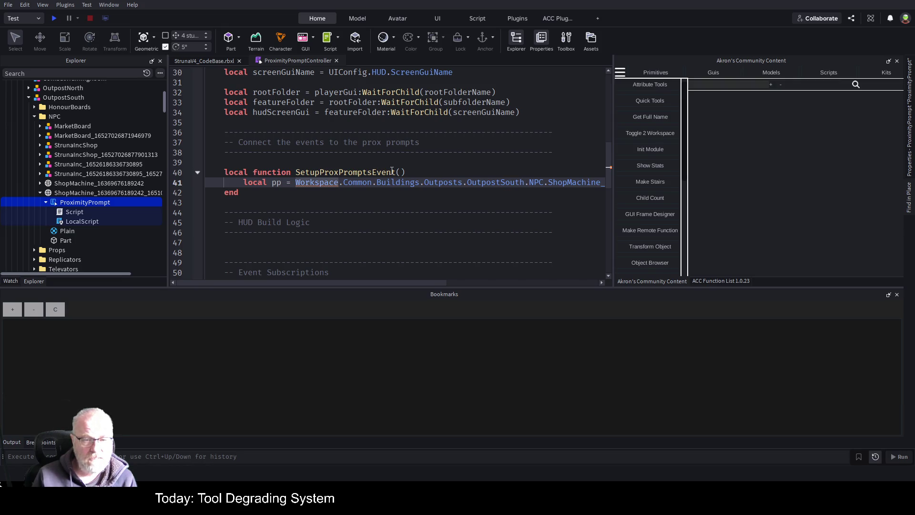
# Connect pp.Triggered to a function that prints "Wowsers" and save the script
pyautogui.press('Down')
pyautogui.press('Up')
pyautogui.press('End')
pyautogui.press('Return')
pyautogui.write('pp.T')
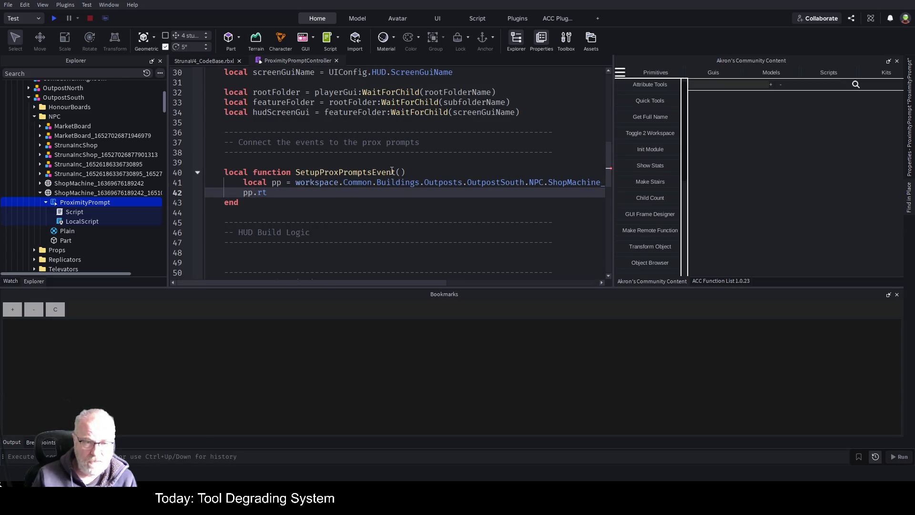
pyautogui.write('riggered')
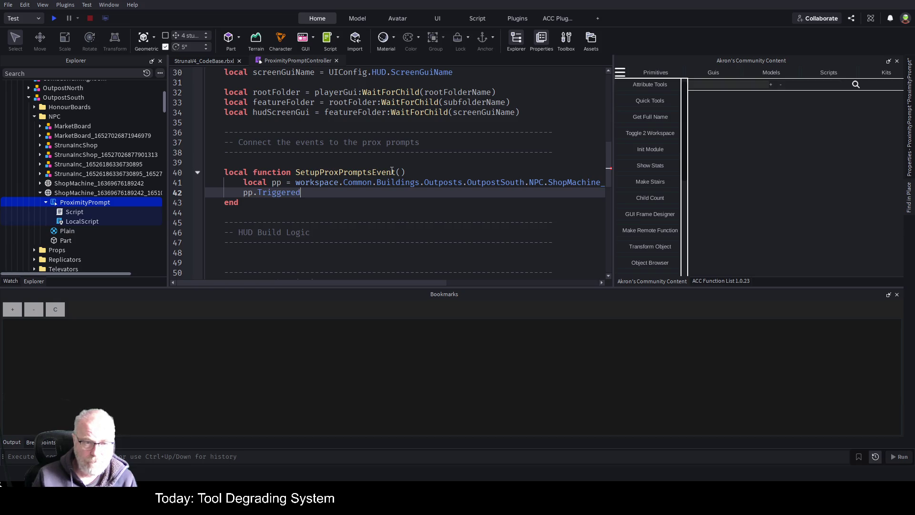
pyautogui.write(':Connect(f')
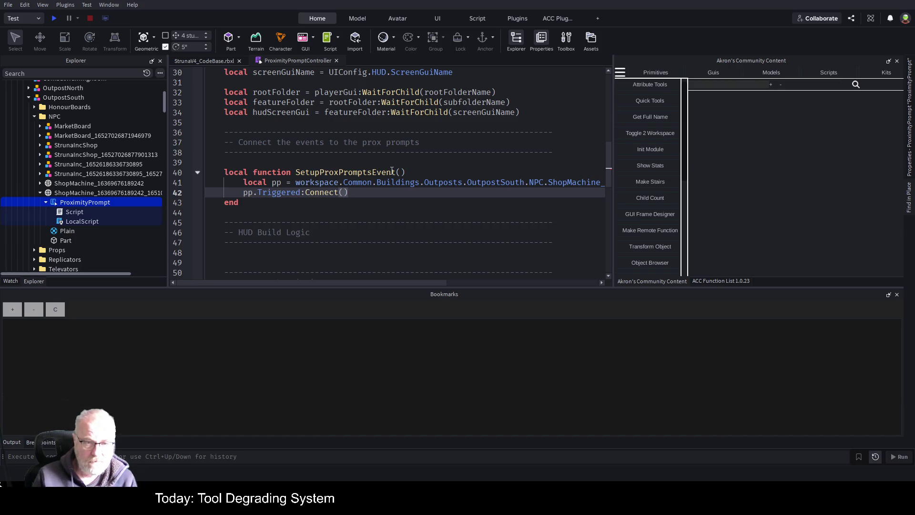
pyautogui.write('unction(')
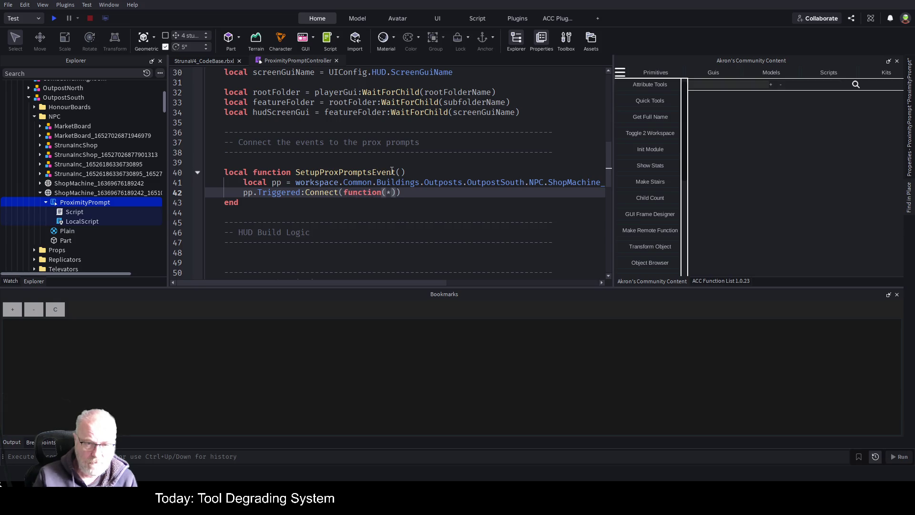
pyautogui.write(')')
pyautogui.press('Return')
pyautogui.write('print("Wowsers")')
pyautogui.hotkey('ctrl', 's')
# Delete the prompt's old Script and LocalScript, save the place, and start a playtest
pyautogui.click(82, 212)
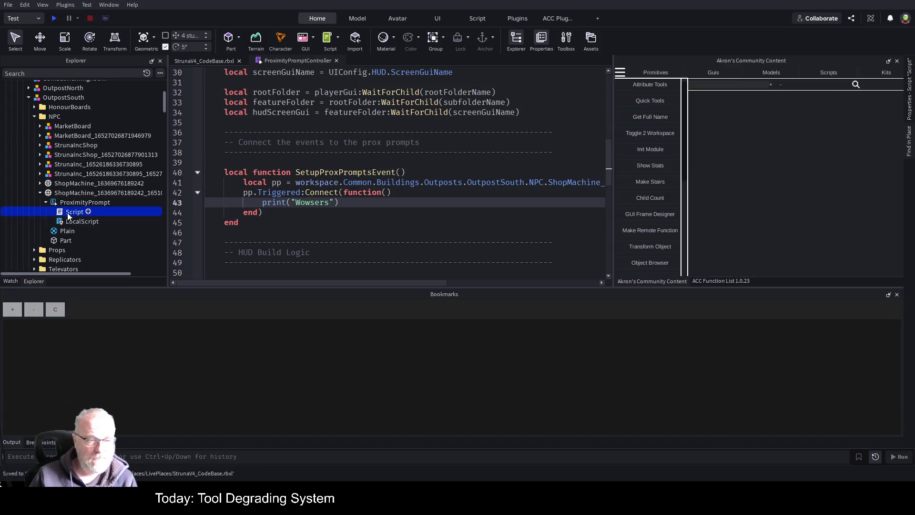
pyautogui.press('Delete')
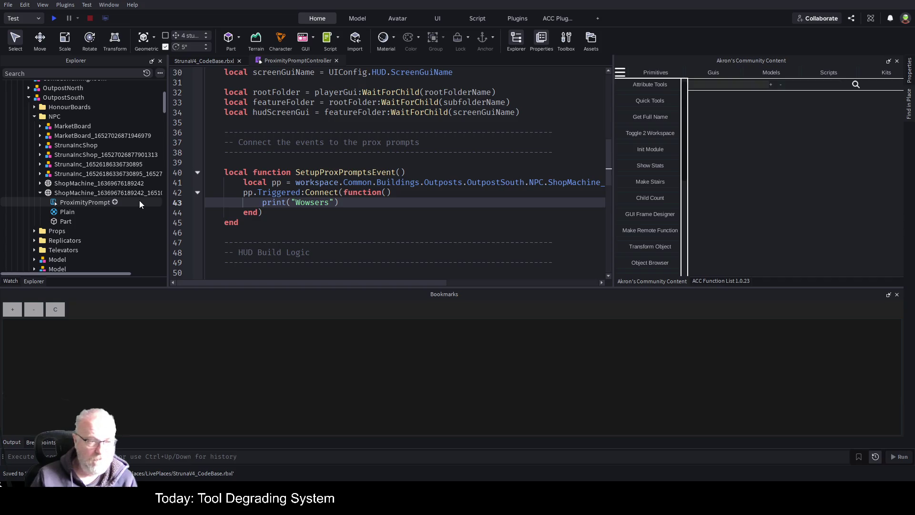
pyautogui.click(486, 174)
pyautogui.hotkey('ctrl', 's')
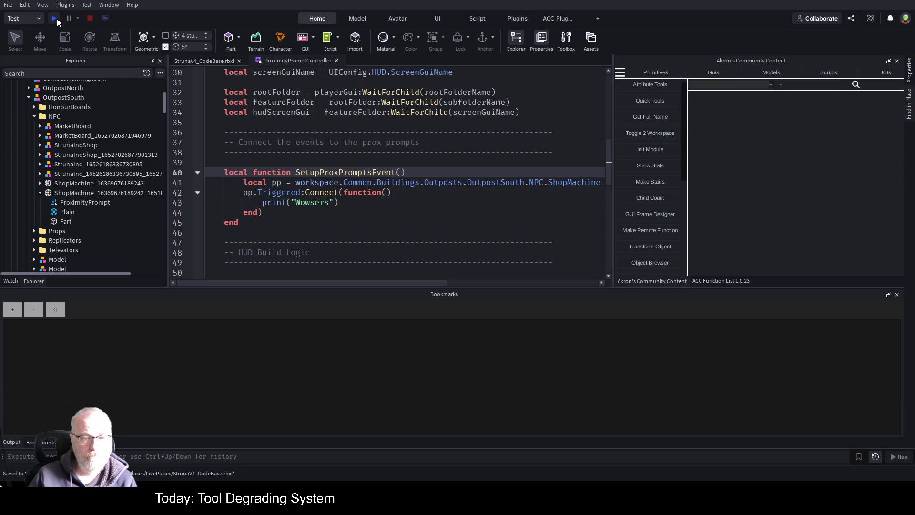
pyautogui.click(56, 18)
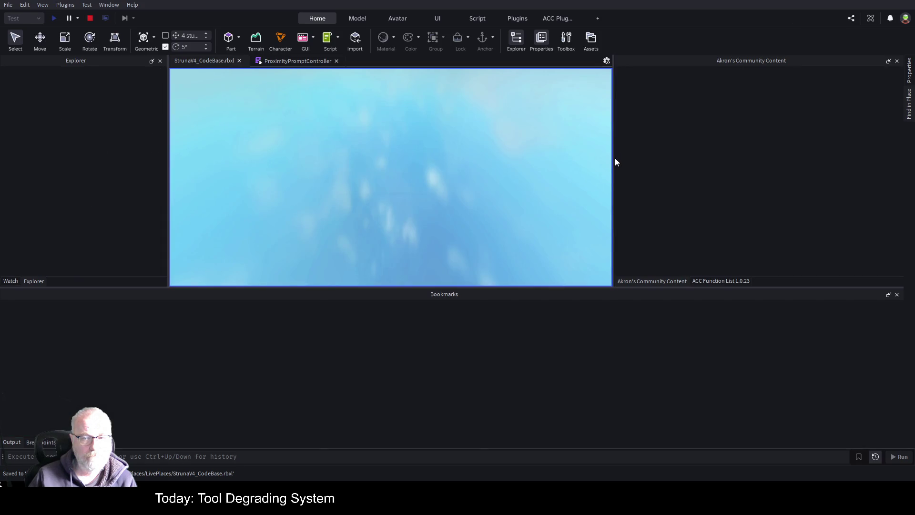
# Widen the game view and clear all messages from the output log
pyautogui.moveTo(614, 157); pyautogui.dragTo(758, 176)
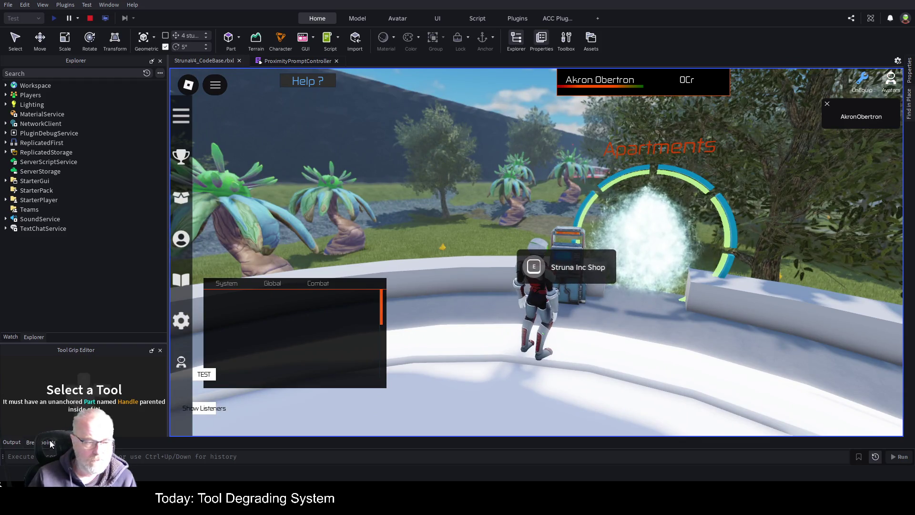
pyautogui.click(18, 444)
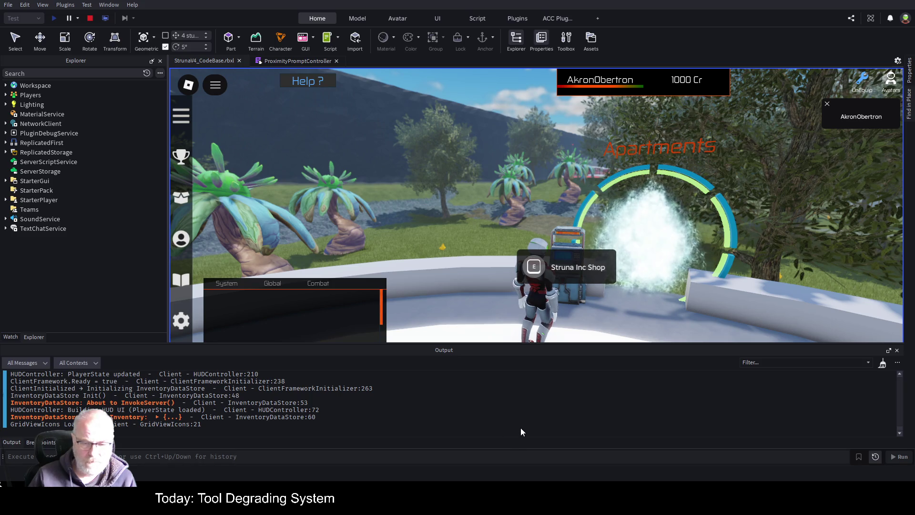
pyautogui.moveTo(680, 344); pyautogui.dragTo(668, 166)
pyautogui.scroll(15, 605, 305)
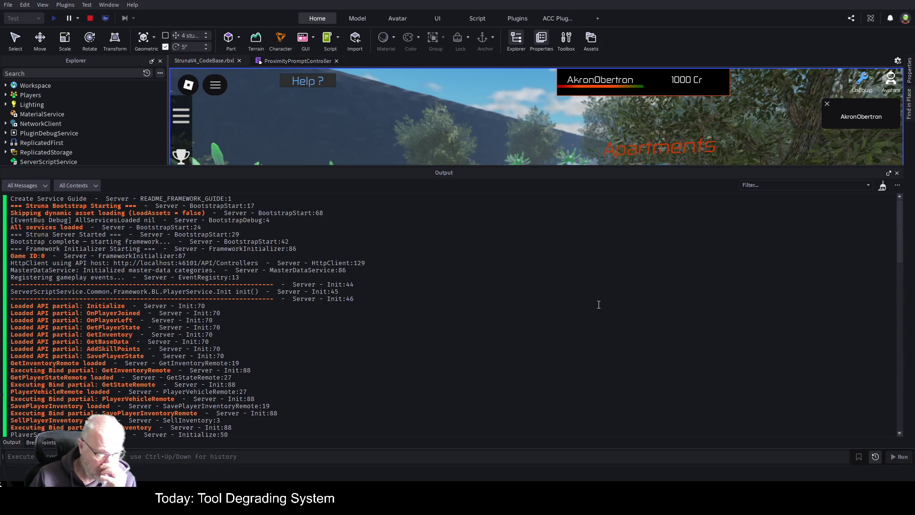
pyautogui.hotkey('ctrl', 'k')
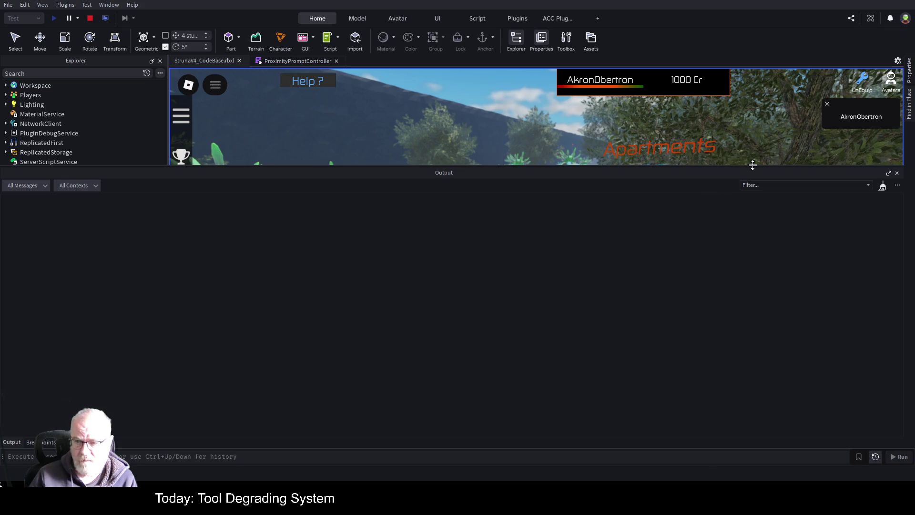
pyautogui.moveTo(751, 166); pyautogui.dragTo(744, 365)
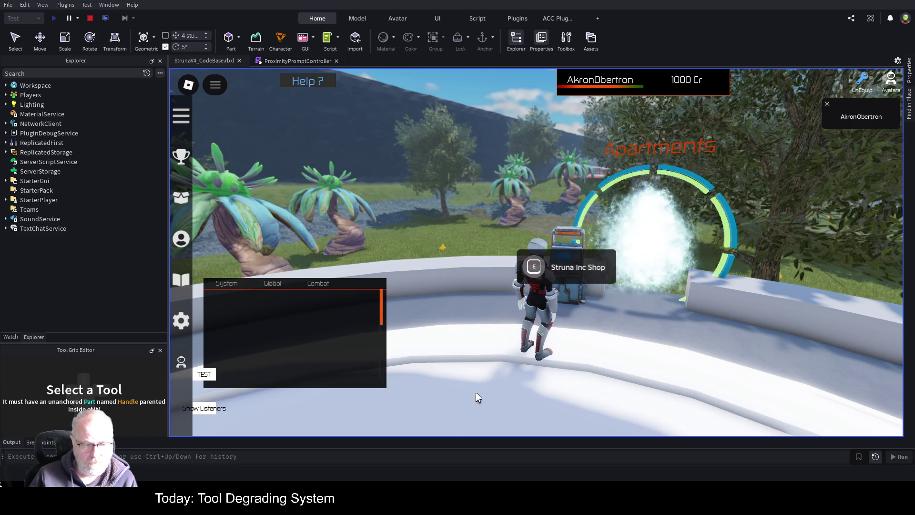
# Close the Tool Grip Editor, check the Watch and Breakpoints lists, and return to ProximityPromptController
pyautogui.click(12, 442)
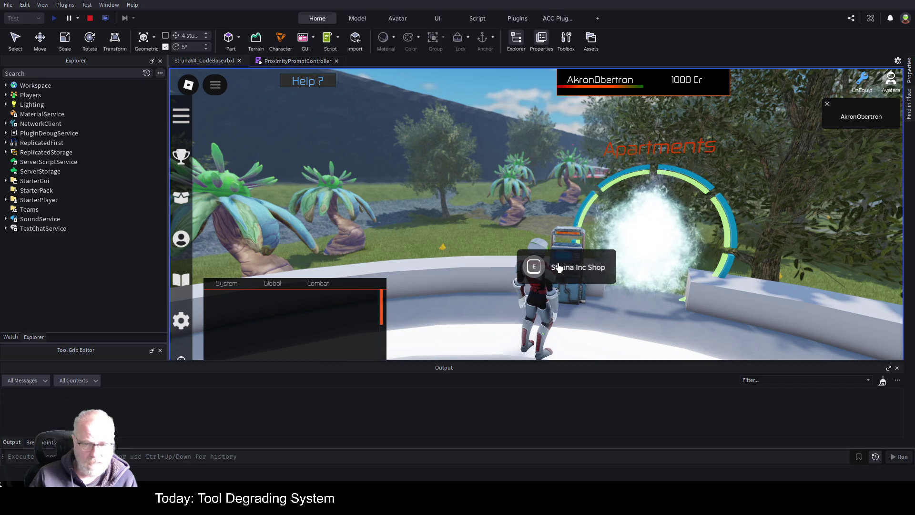
pyautogui.click(533, 268)
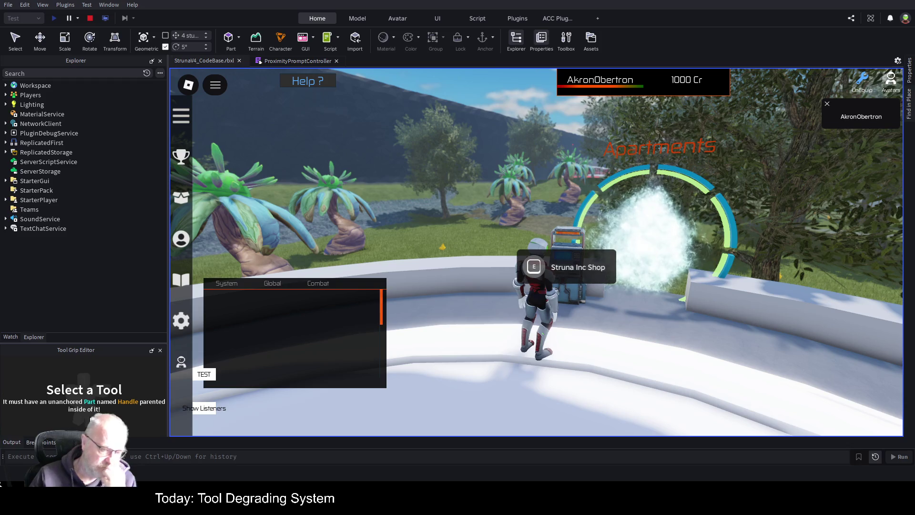
pyautogui.click(160, 351)
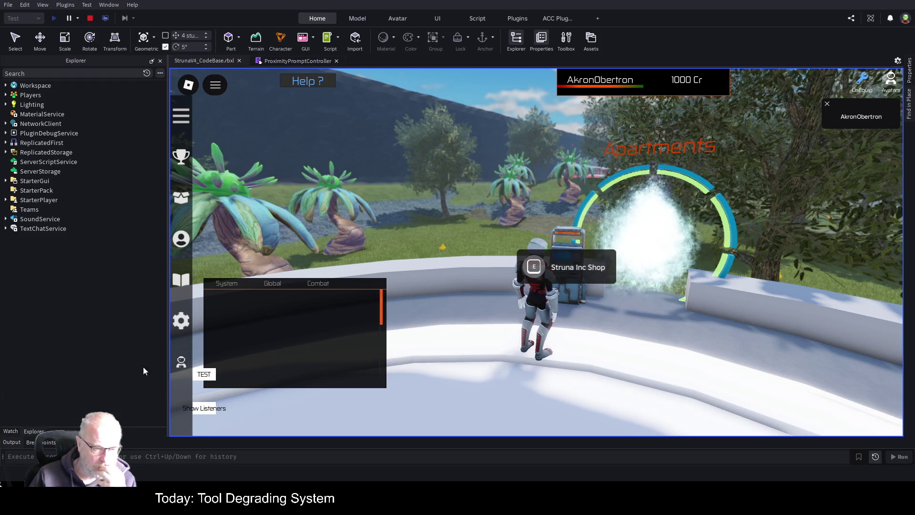
pyautogui.click(9, 431)
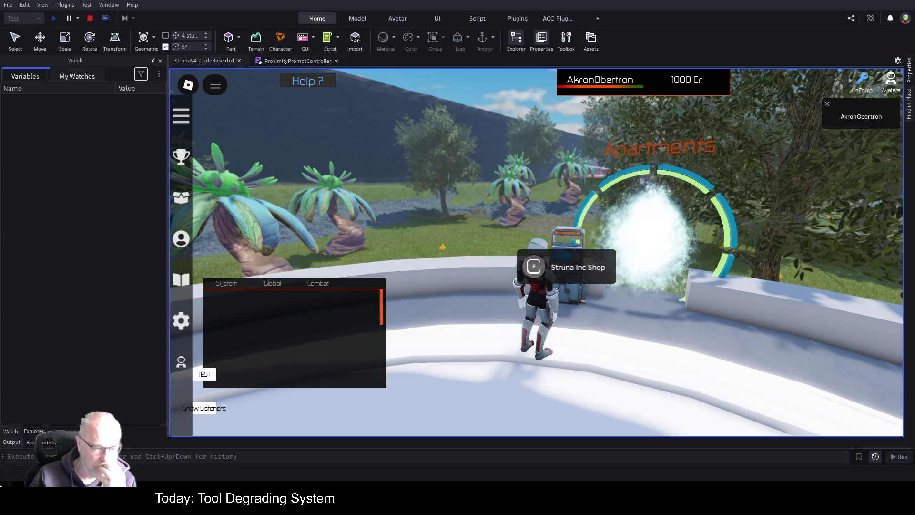
pyautogui.click(35, 442)
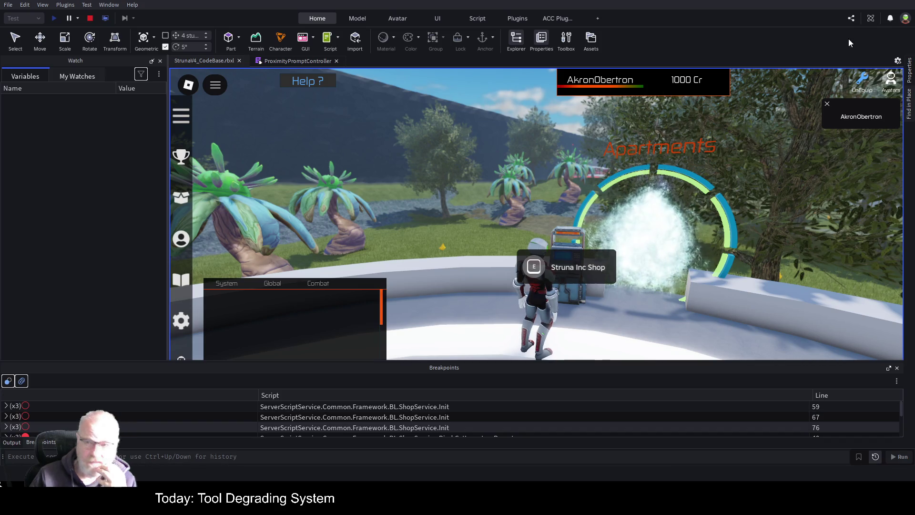
pyautogui.click(313, 61)
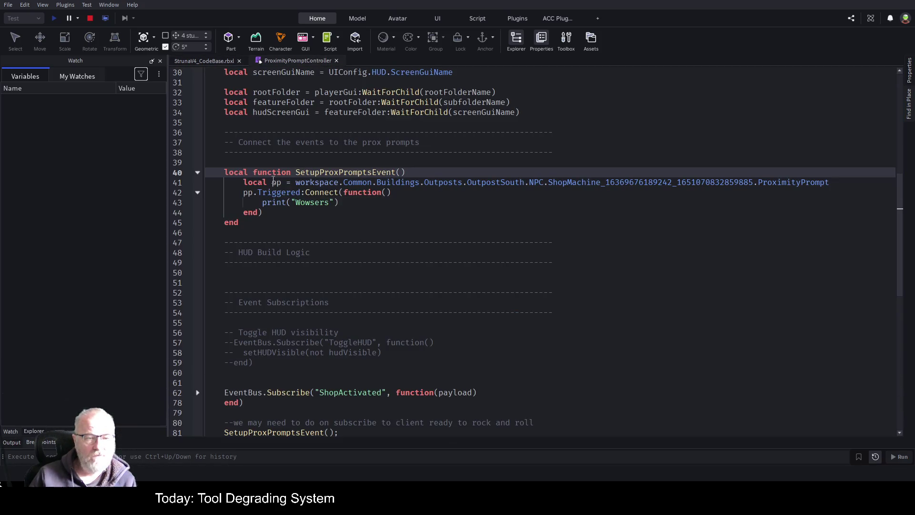
# Stop the current playtest, start a fresh one, and show its output log
pyautogui.scroll(-5, 342, 201)
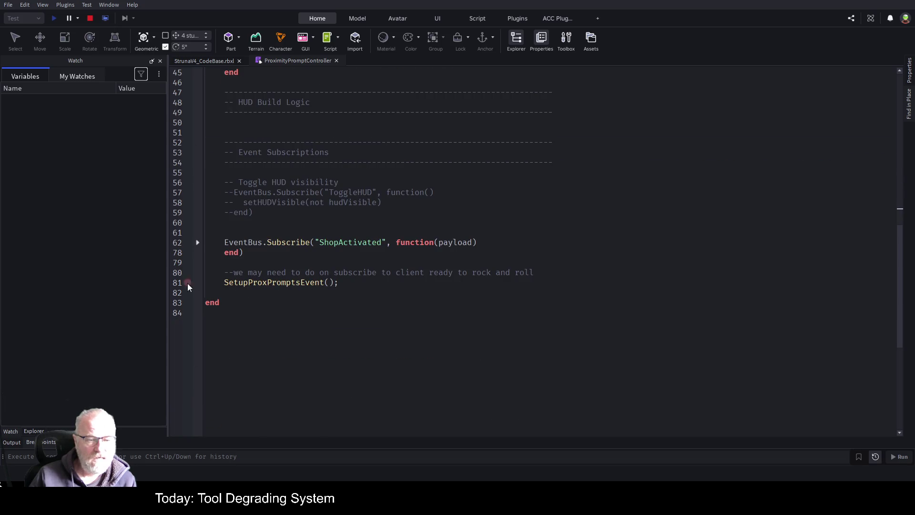
pyautogui.click(194, 61)
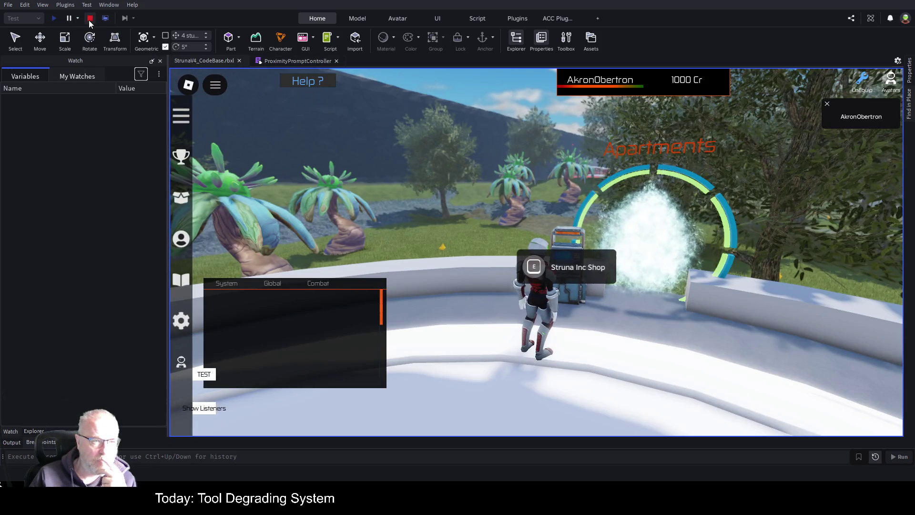
pyautogui.click(68, 20)
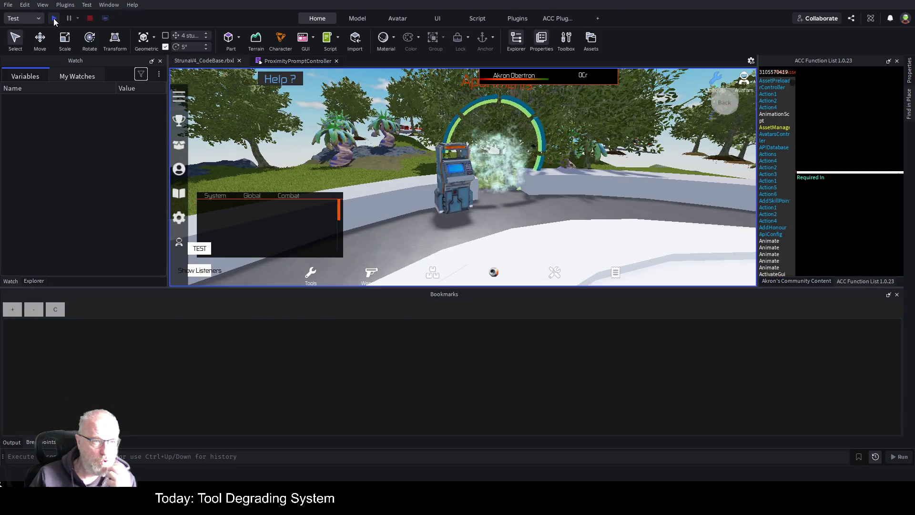
pyautogui.click(54, 18)
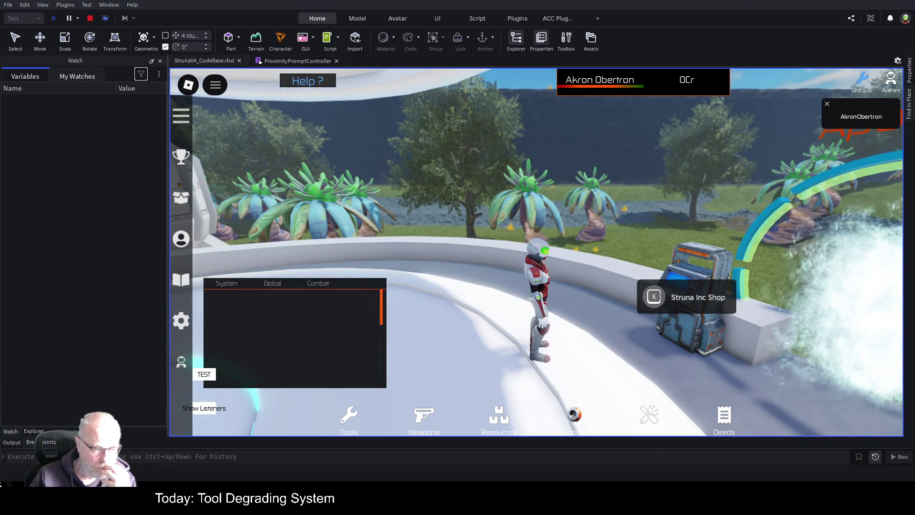
pyautogui.click(14, 442)
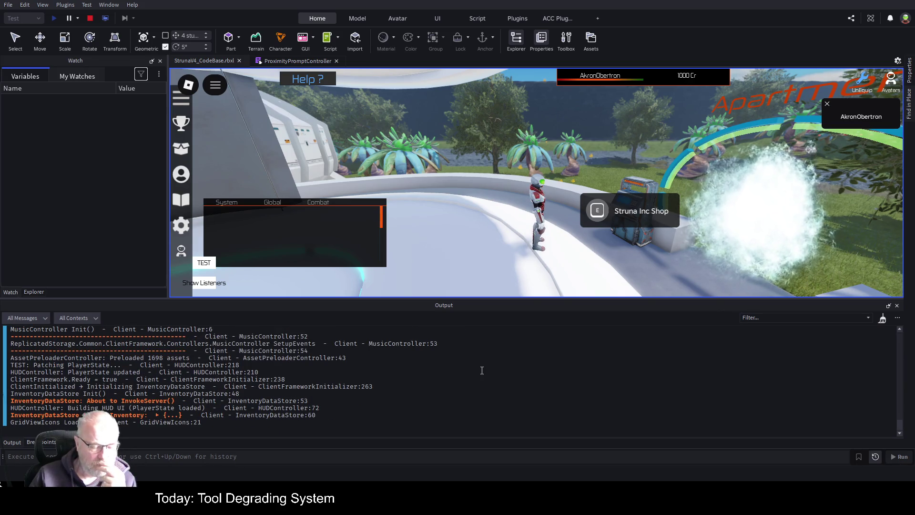
# Stop the playtest and return to the Explorer object tree
pyautogui.click(318, 64)
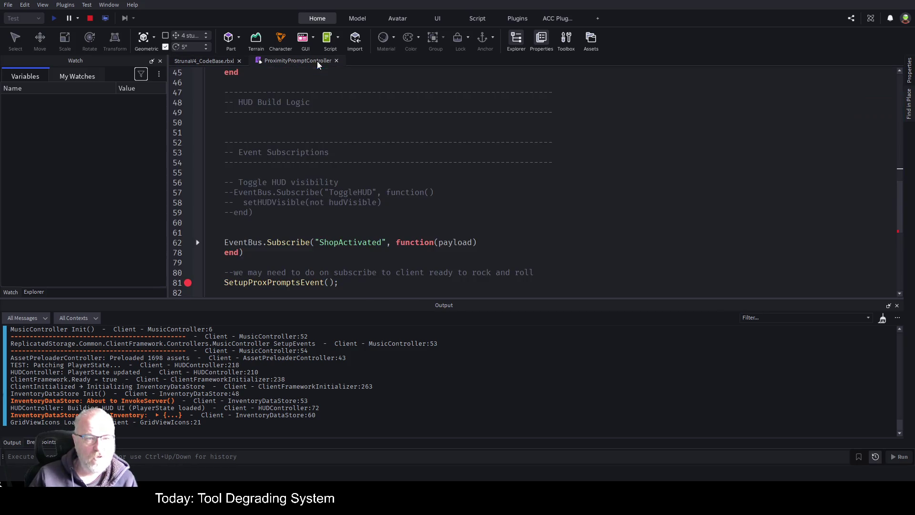
pyautogui.click(91, 19)
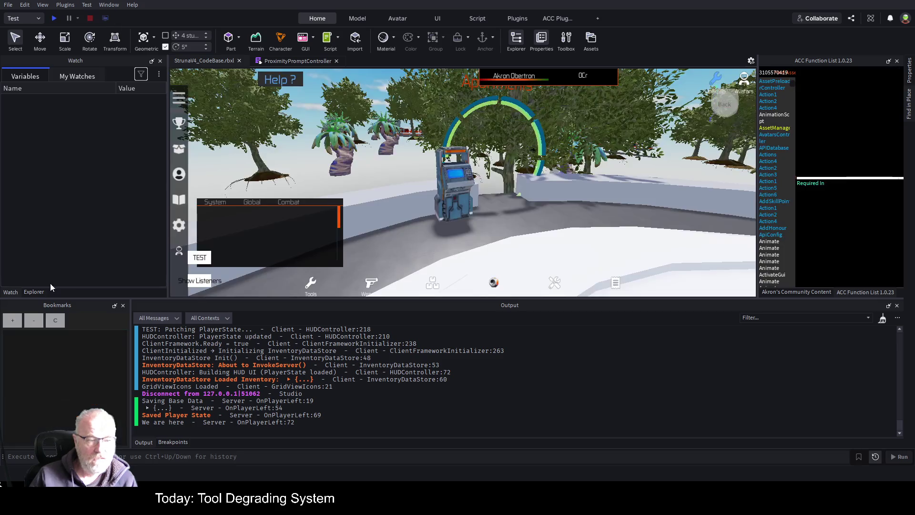
pyautogui.click(38, 293)
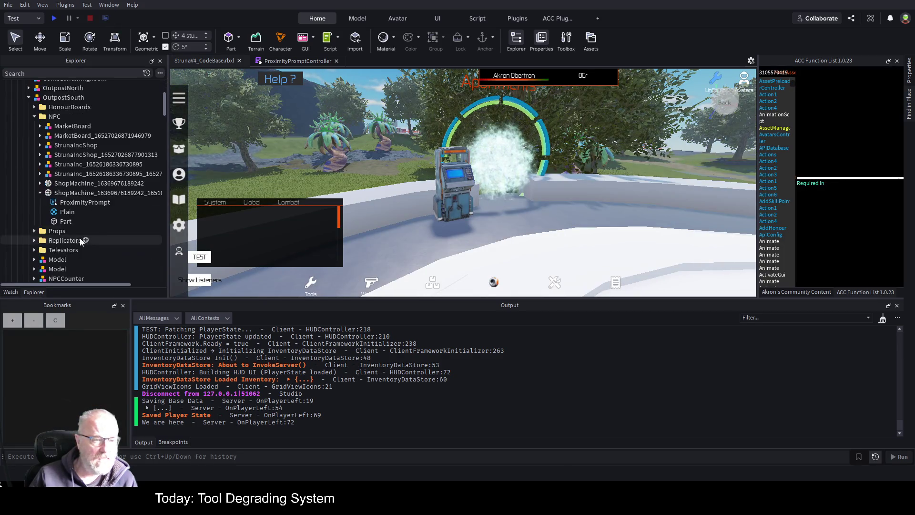
pyautogui.scroll(-15, 79, 239)
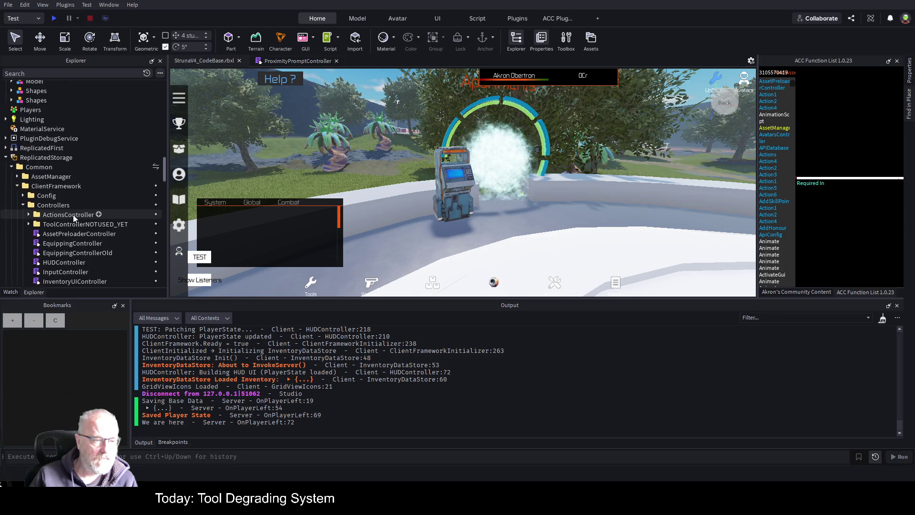
# Open ClientFrameworkInitializer from StarterPlayerScripts > Common in the Explorer
pyautogui.scroll(-5, 73, 214)
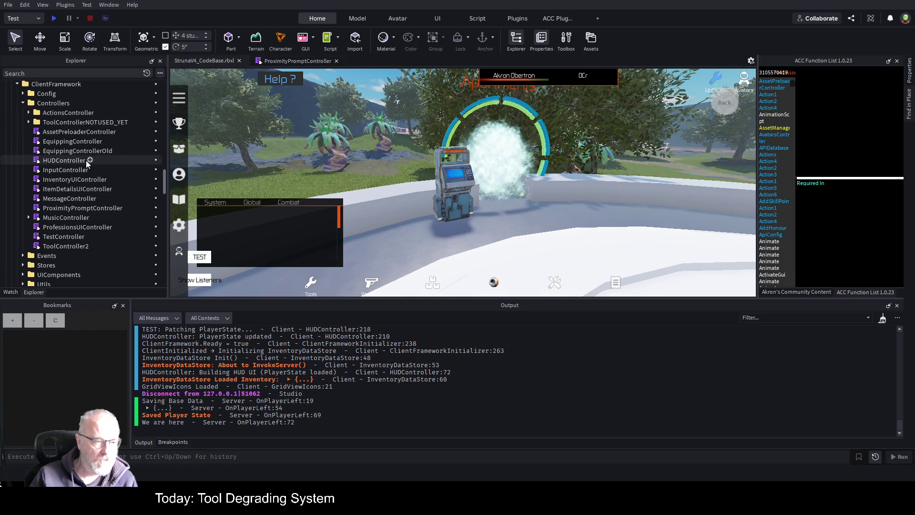
pyautogui.scroll(-10, 91, 232)
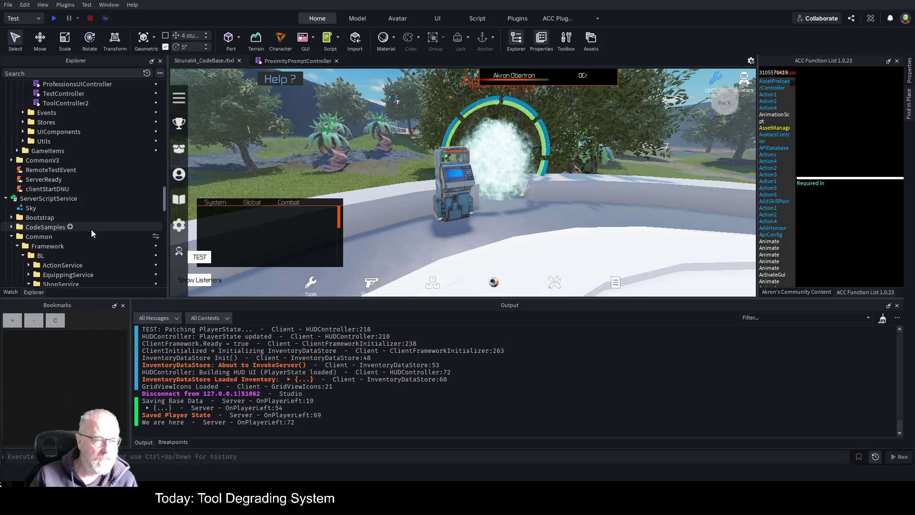
pyautogui.scroll(-15, 90, 230)
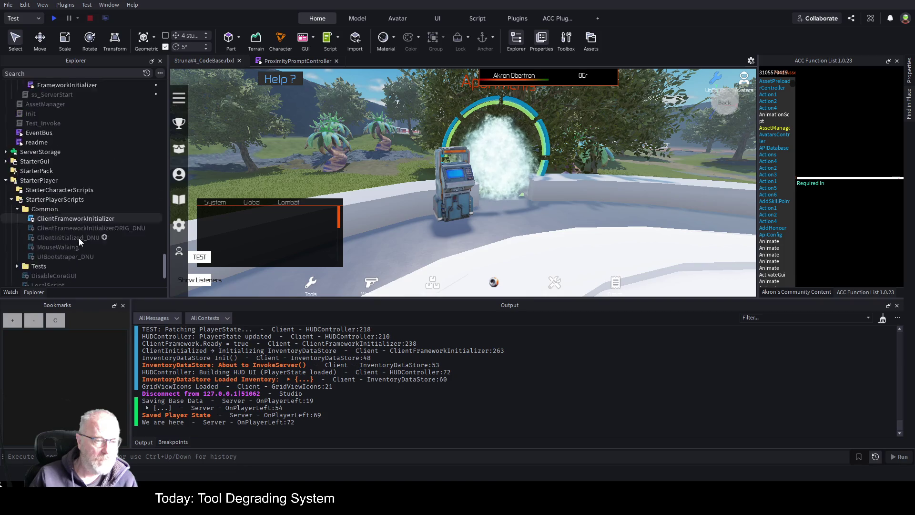
pyautogui.doubleClick(82, 159)
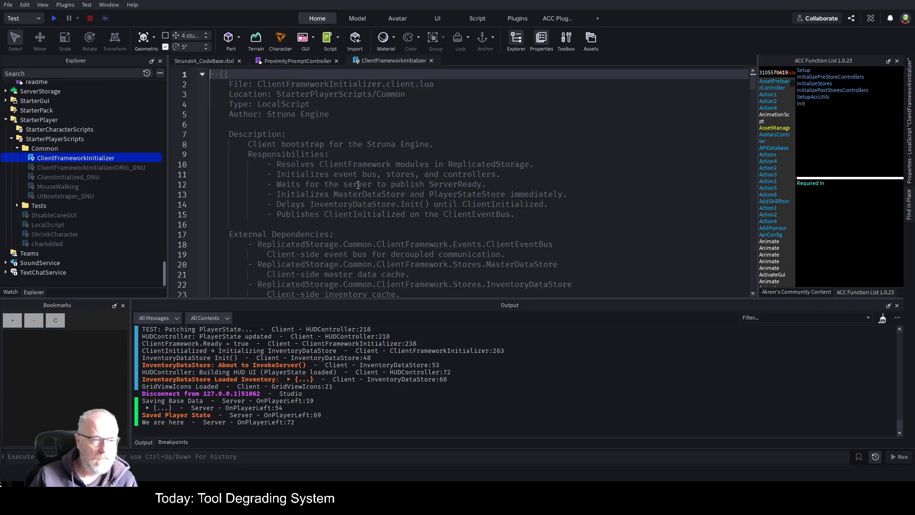
# Review the controllerModules list requiring ToolController2, InventoryUIController and HUDController
pyautogui.scroll(-19, 403, 198)
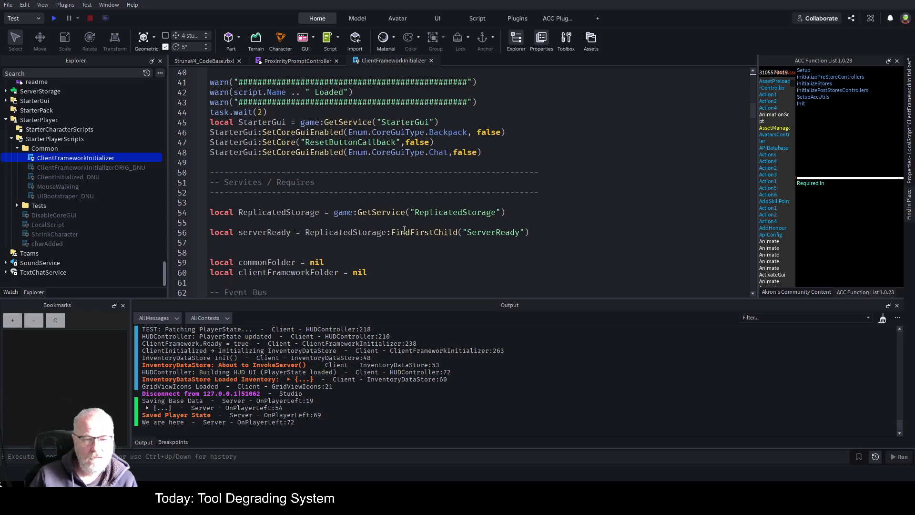
pyautogui.scroll(-11, 390, 231)
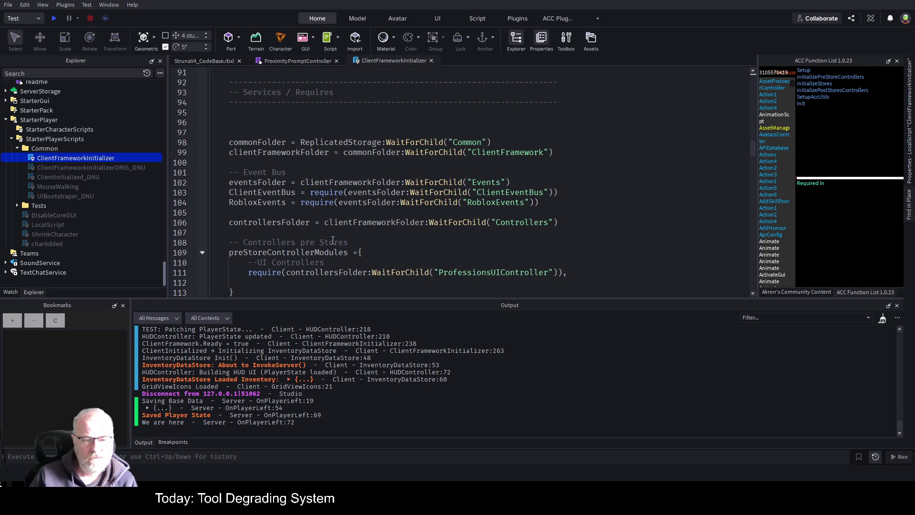
pyautogui.scroll(-3, 387, 236)
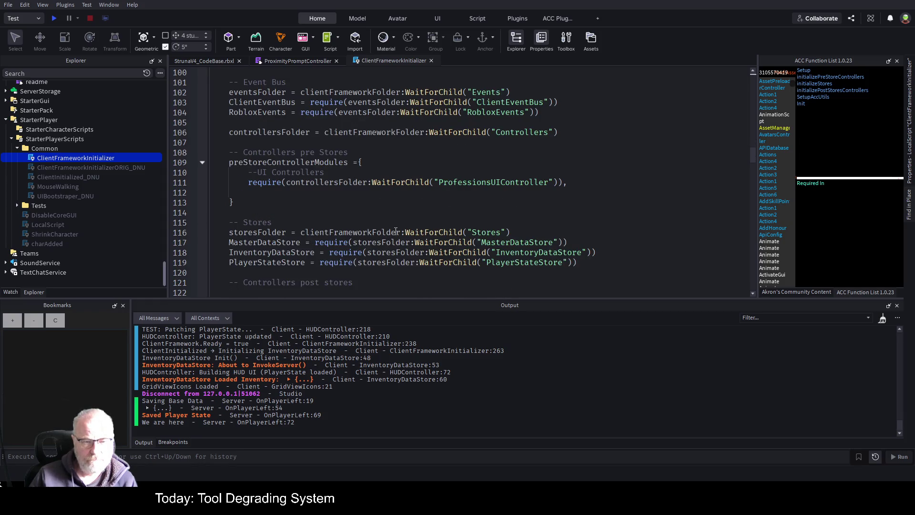
pyautogui.scroll(-1, 396, 231)
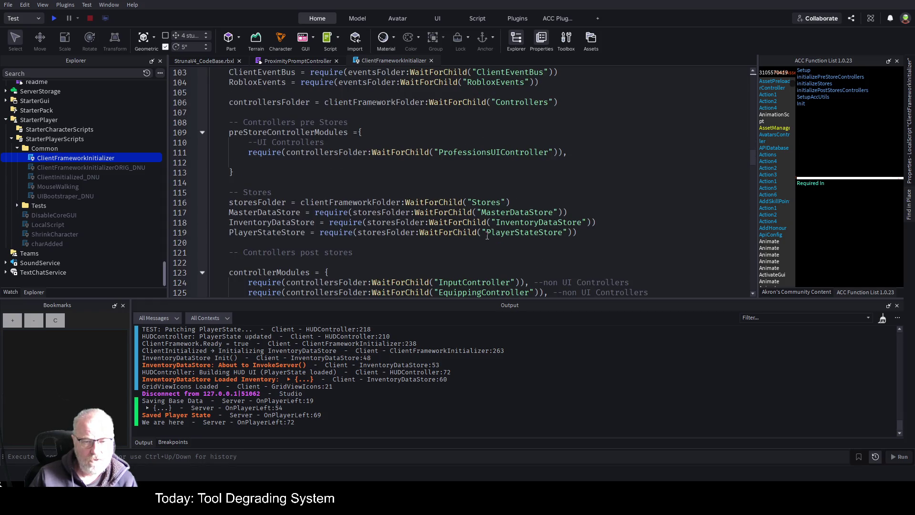
pyautogui.scroll(-3, 487, 236)
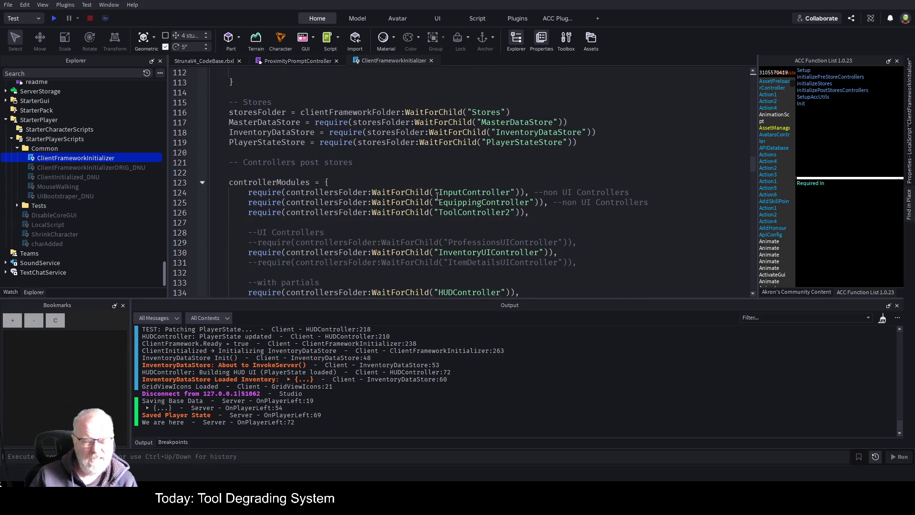
pyautogui.click(561, 218)
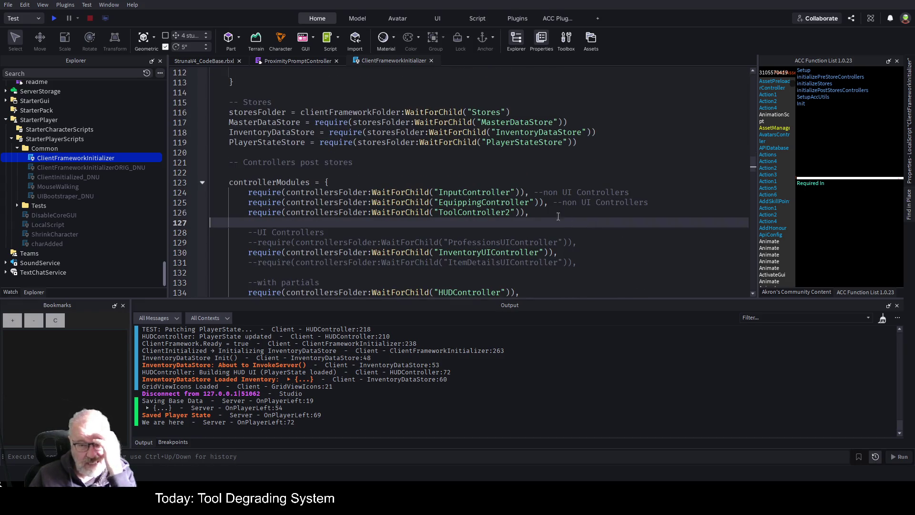
pyautogui.scroll(-2, 417, 211)
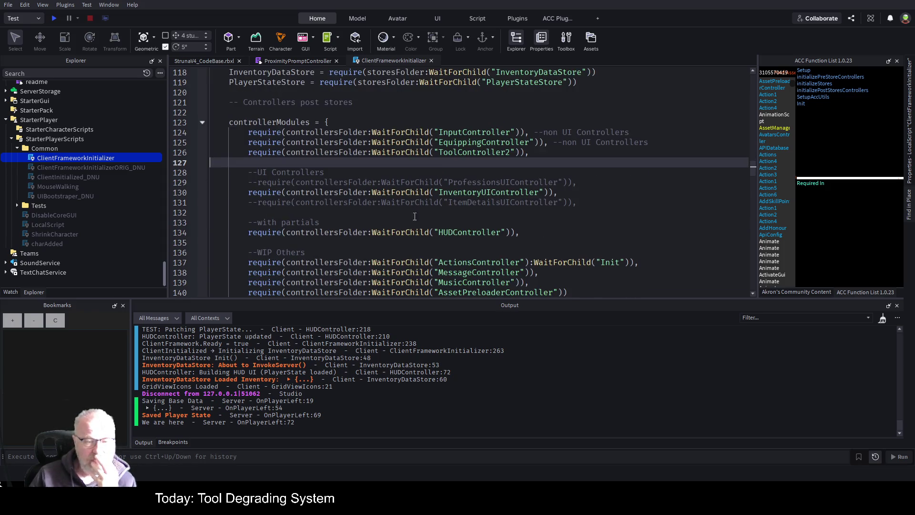
pyautogui.scroll(-2, 417, 211)
pyautogui.scroll(-3, 417, 220)
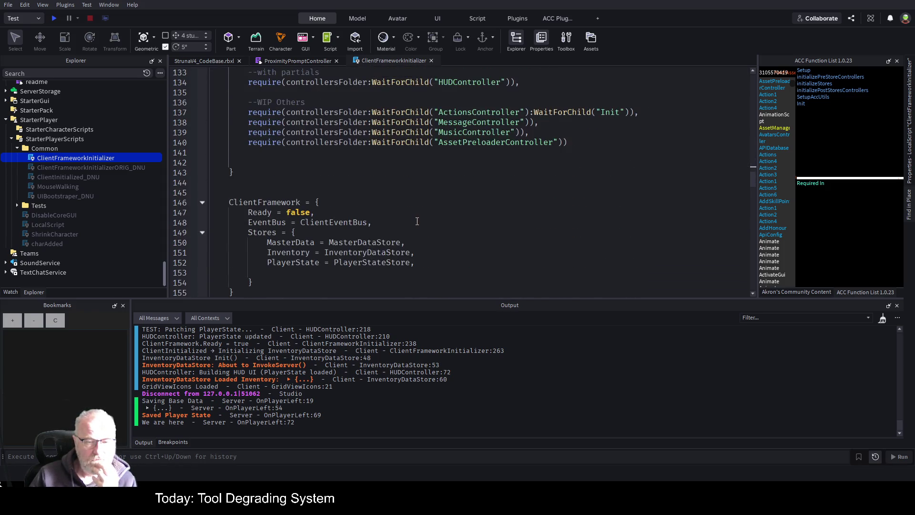
pyautogui.scroll(3, 421, 219)
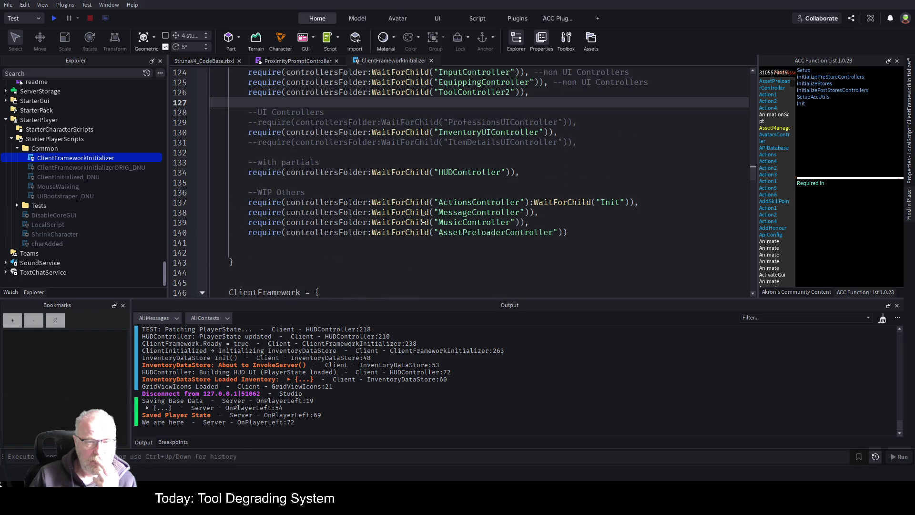
pyautogui.scroll(4, 423, 219)
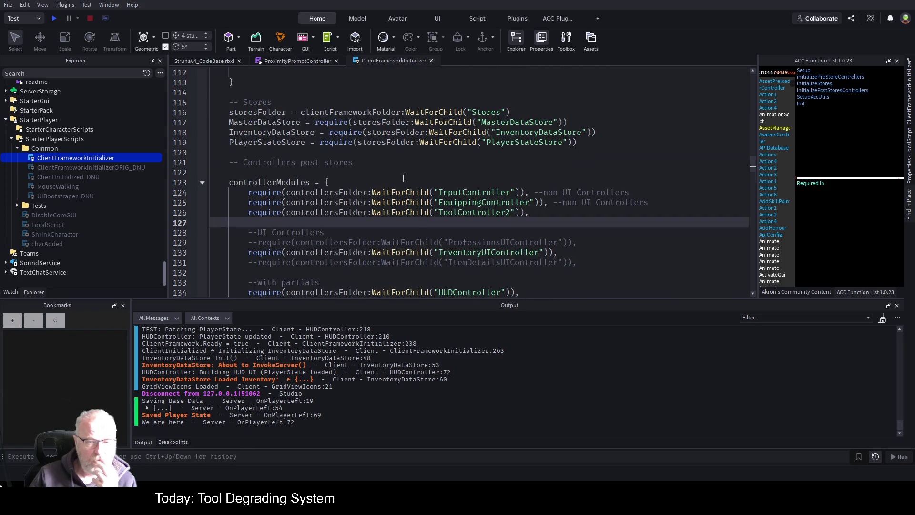
pyautogui.scroll(-1, 403, 178)
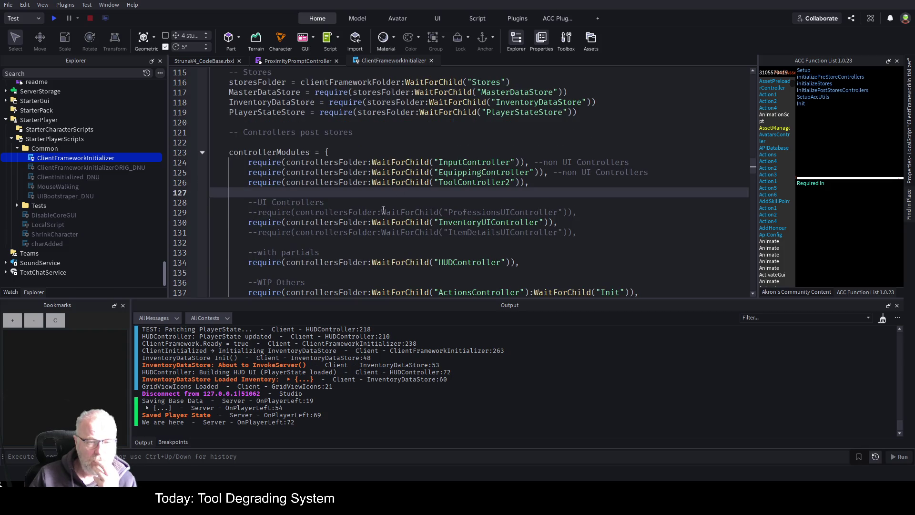
pyautogui.scroll(-1, 384, 208)
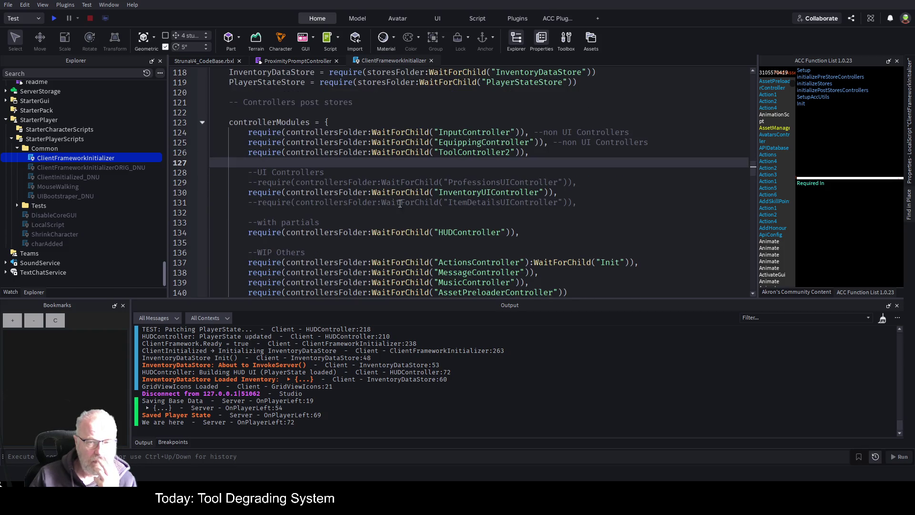
pyautogui.doubleClick(497, 155)
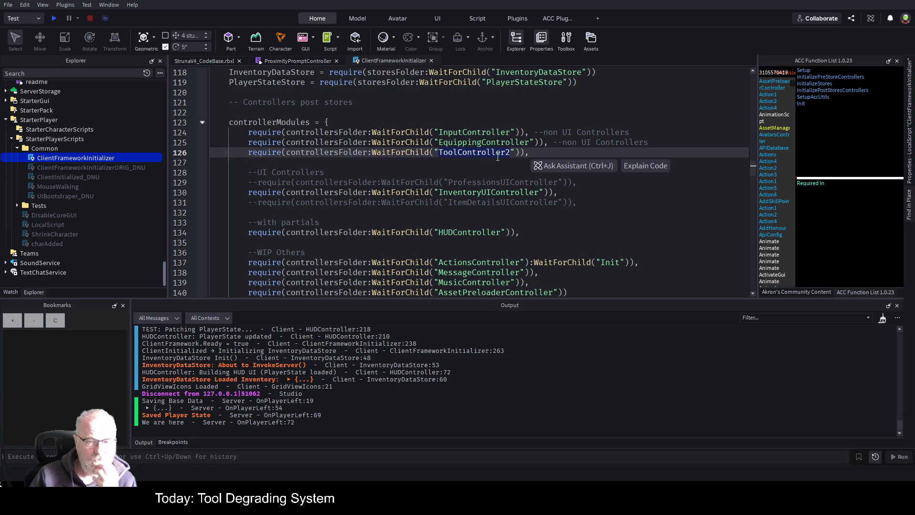
pyautogui.scroll(-2, 524, 224)
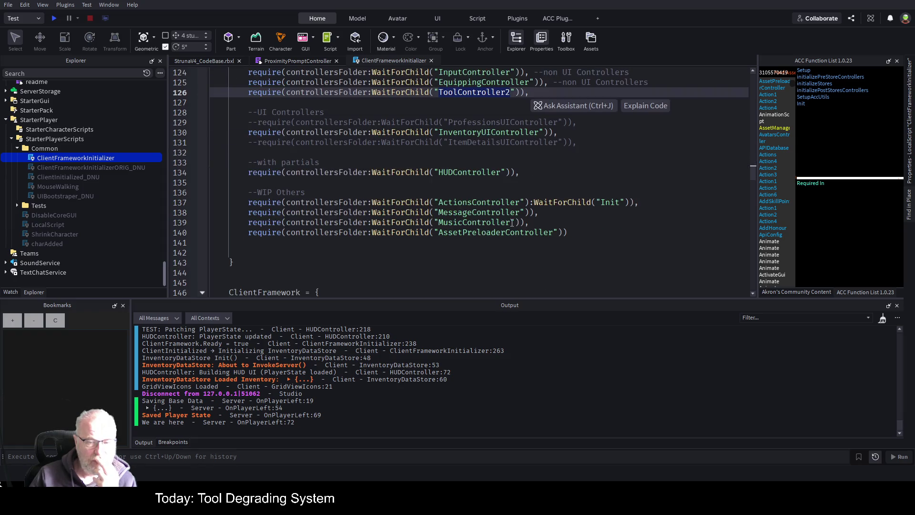
pyautogui.click(531, 181)
# Duplicate the HUDController require line in the partials list
pyautogui.click(534, 173)
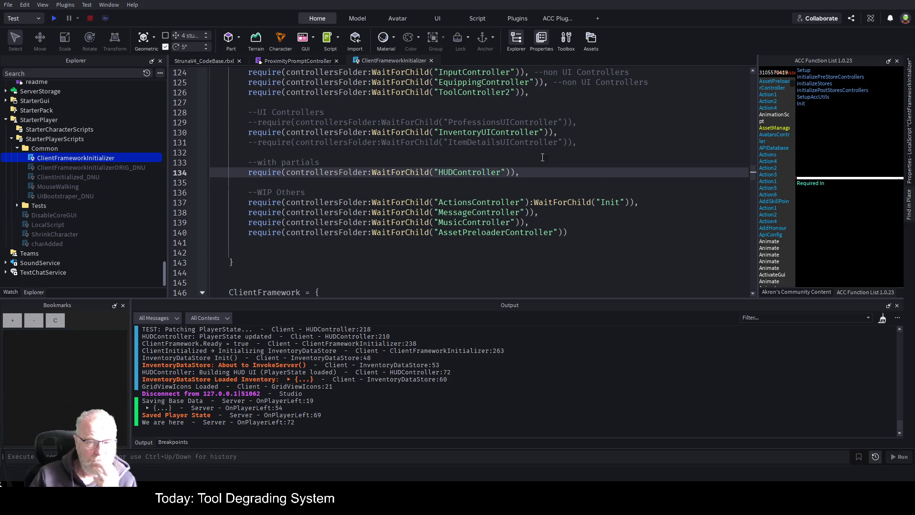
pyautogui.tripleClick(451, 172)
pyautogui.hotkey('ctrl', 'd')
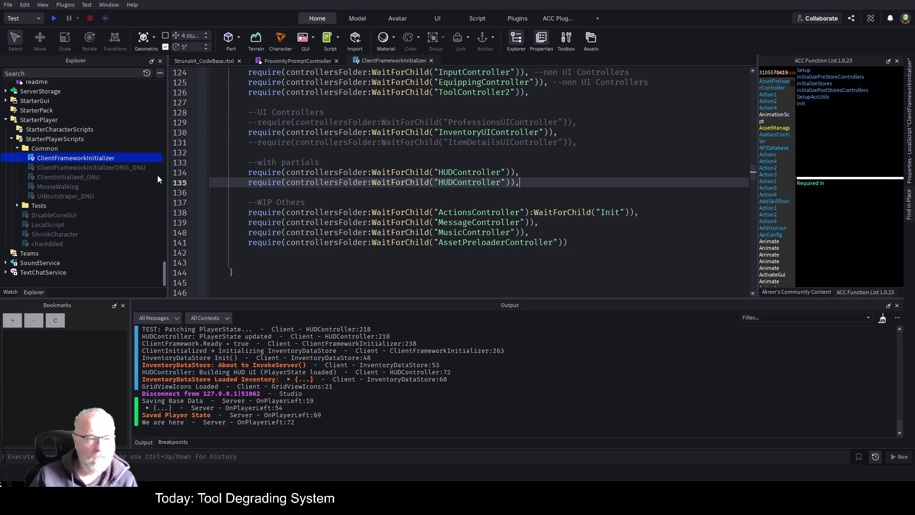
# Replace the duplicate on line 135 with ProximityPromptController and save the place
pyautogui.scroll(10, 105, 197)
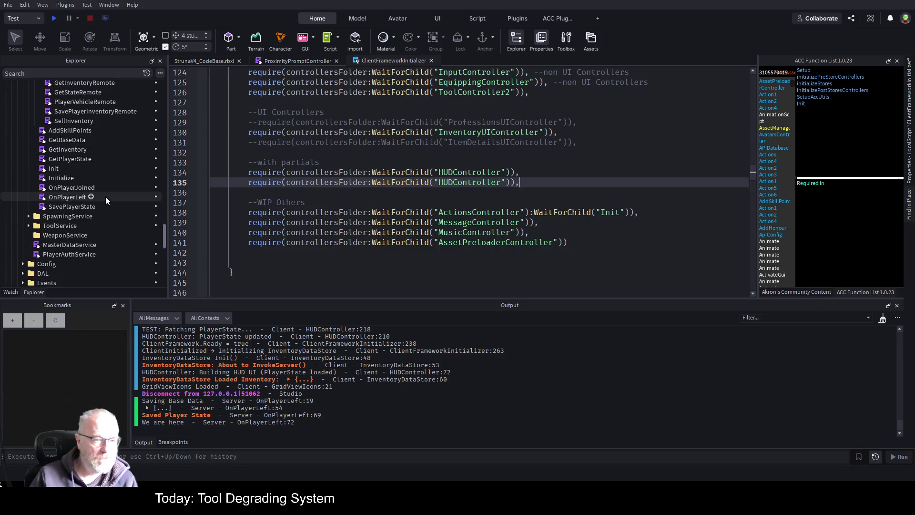
pyautogui.scroll(3, 107, 144)
pyautogui.scroll(-10, 105, 153)
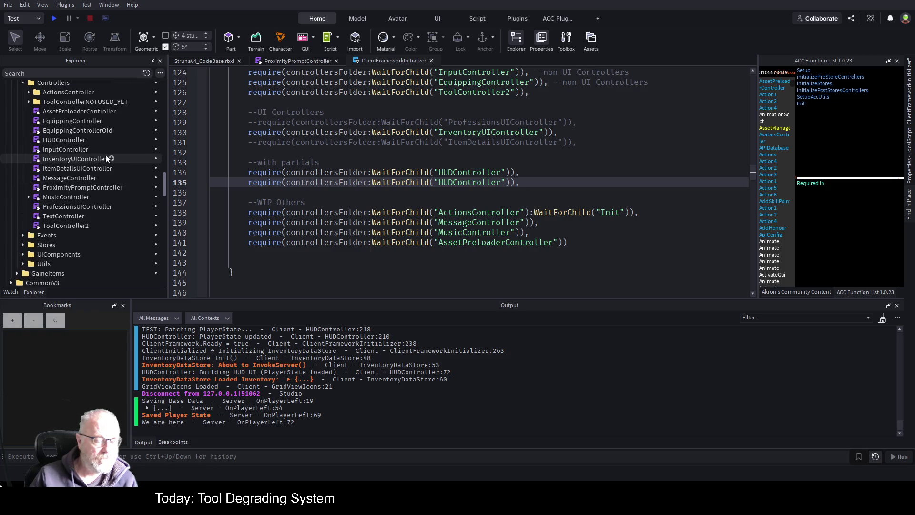
pyautogui.click(83, 189)
pyautogui.click(84, 188)
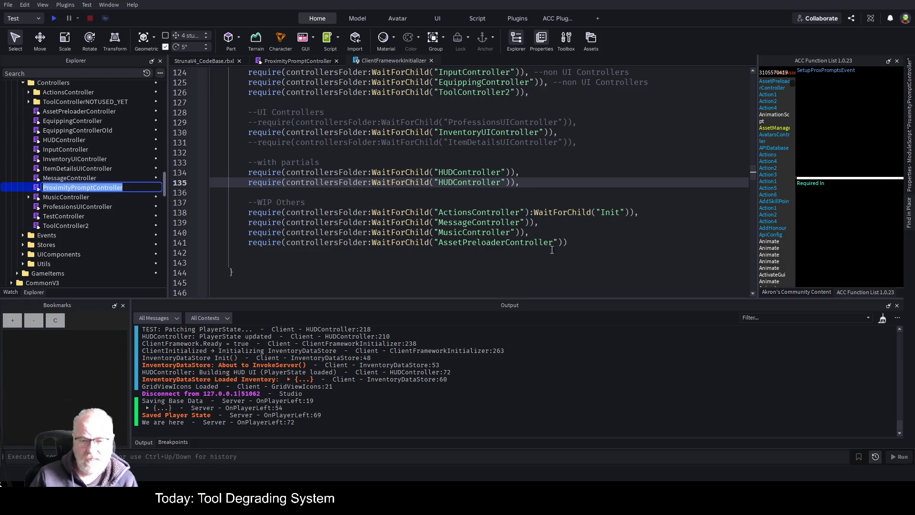
pyautogui.click(563, 260)
pyautogui.doubleClick(472, 187)
pyautogui.write('ProximityPromptController')
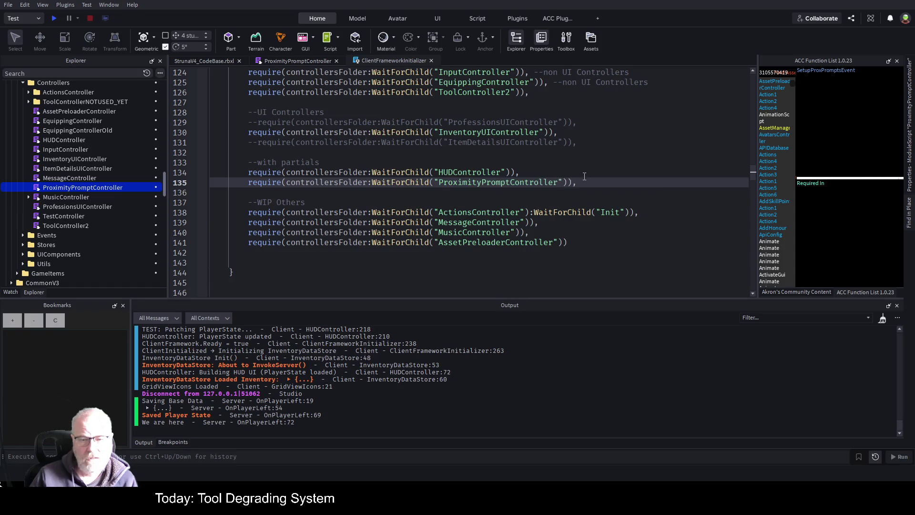
pyautogui.click(581, 163)
pyautogui.hotkey('ctrl', 's')
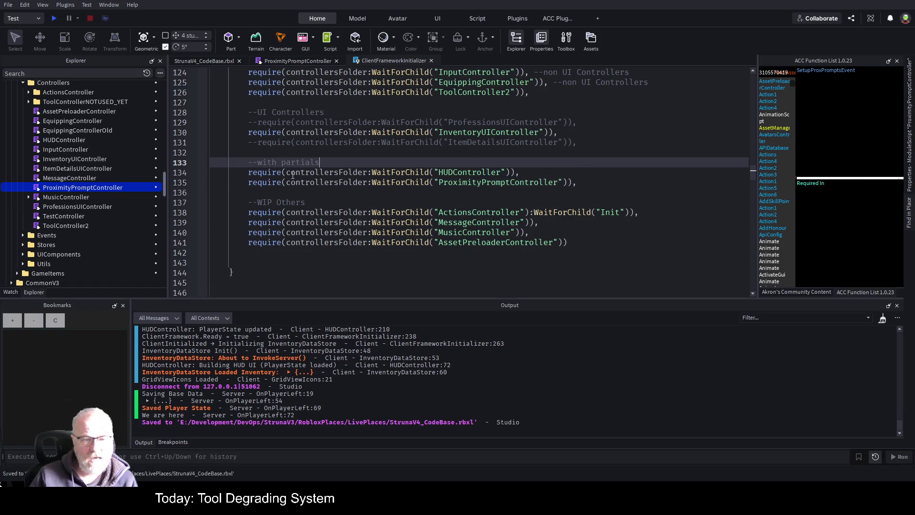
pyautogui.scroll(4, 293, 175)
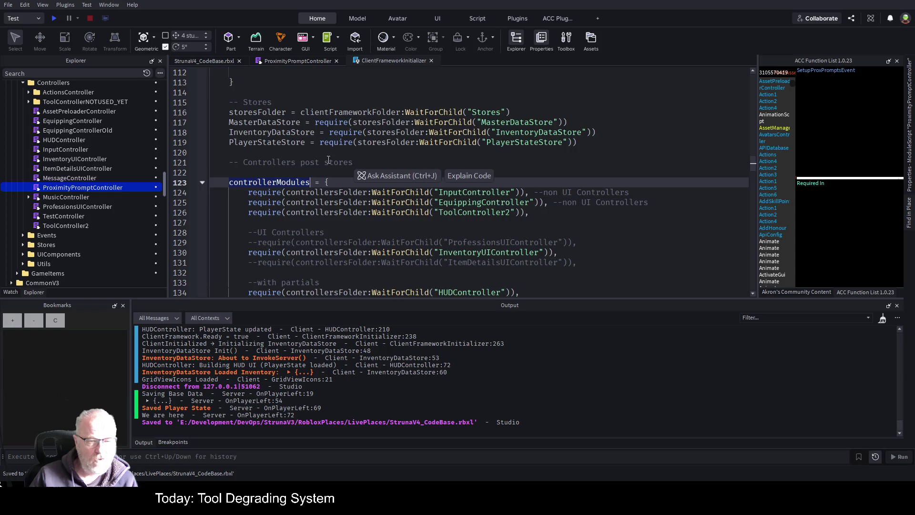
# Review ProximityPromptController, start a playtest, and resume after it pauses at the line-83 breakpoint
pyautogui.scroll(-15, 321, 192)
pyautogui.scroll(-12, 321, 193)
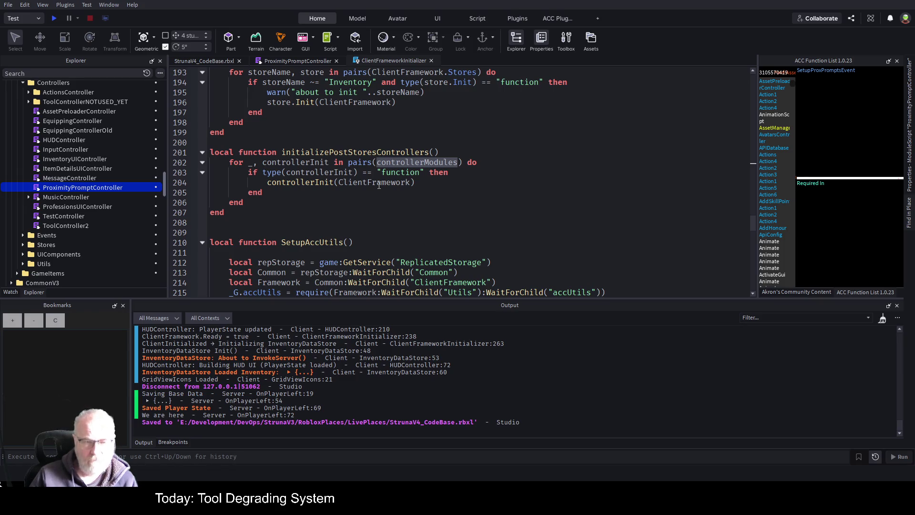
pyautogui.click(285, 61)
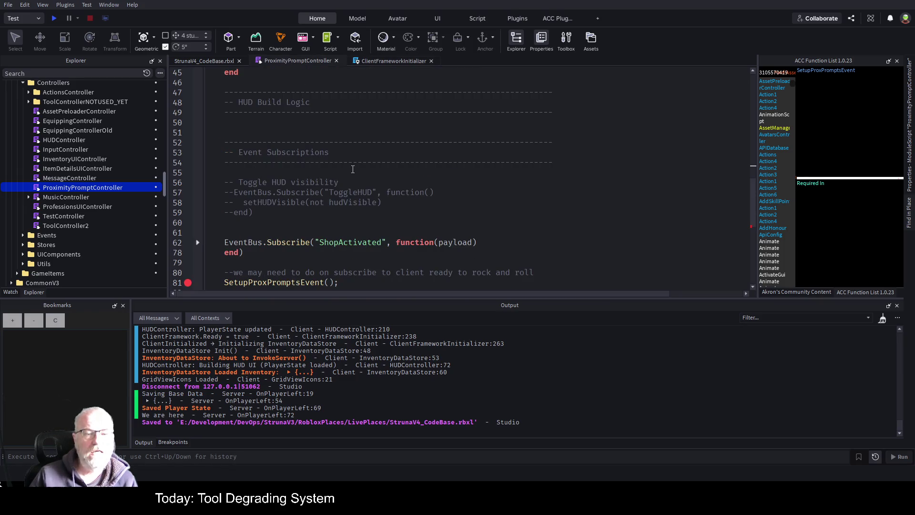
pyautogui.scroll(12, 352, 170)
pyautogui.scroll(-5, 354, 217)
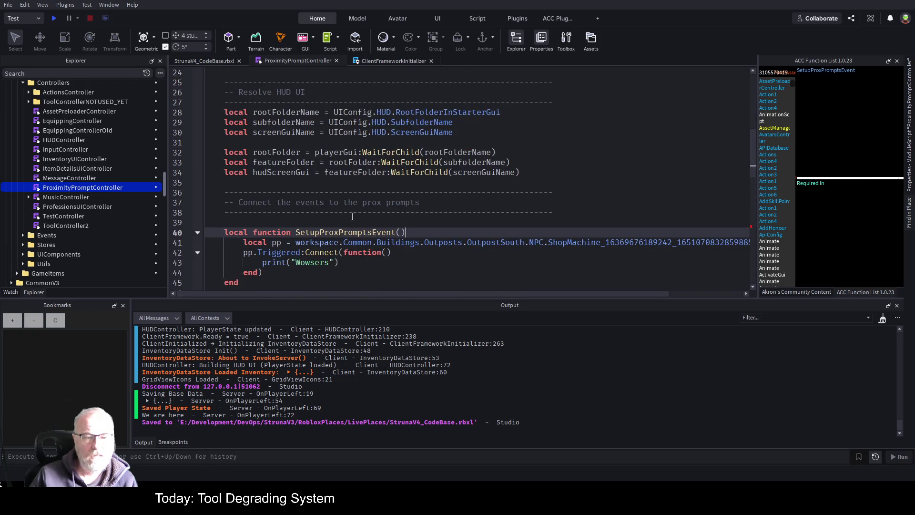
pyautogui.scroll(-12, 340, 211)
pyautogui.scroll(2, 340, 208)
pyautogui.scroll(16, 341, 208)
pyautogui.doubleClick(331, 182)
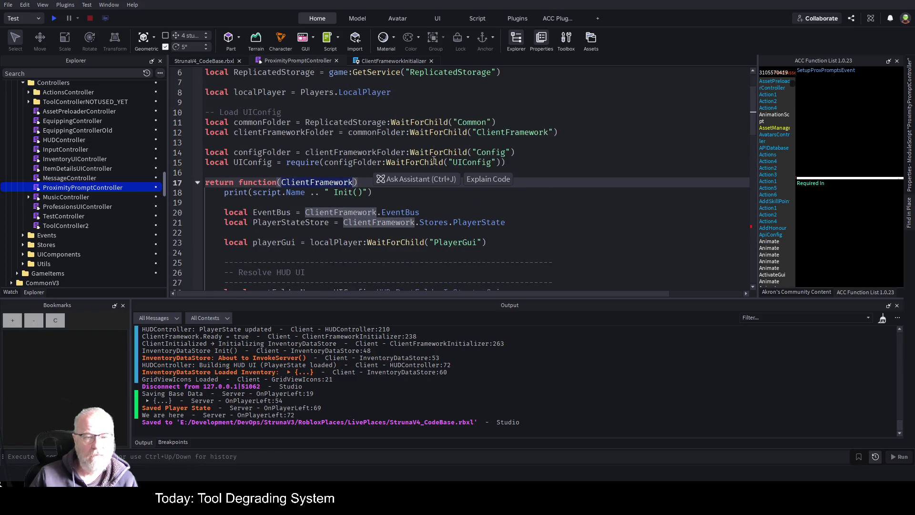
pyautogui.click(487, 162)
pyautogui.click(54, 19)
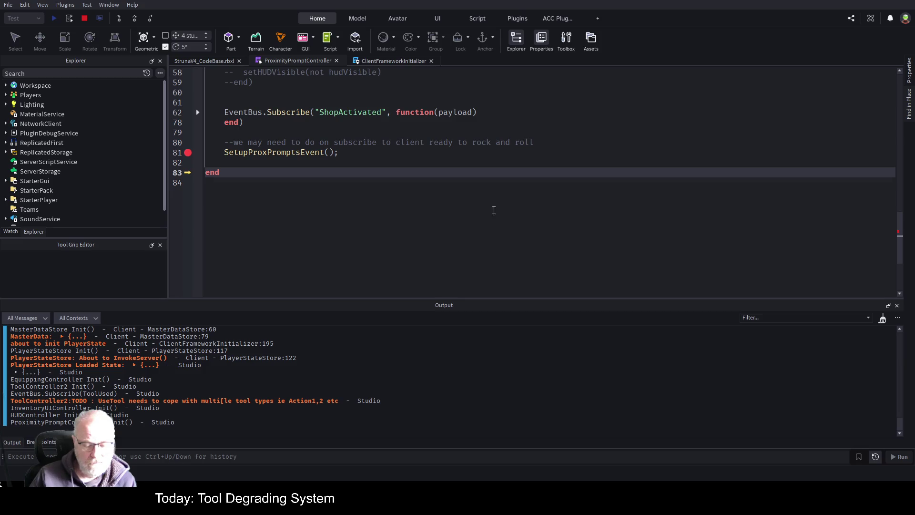
pyautogui.press('F5')
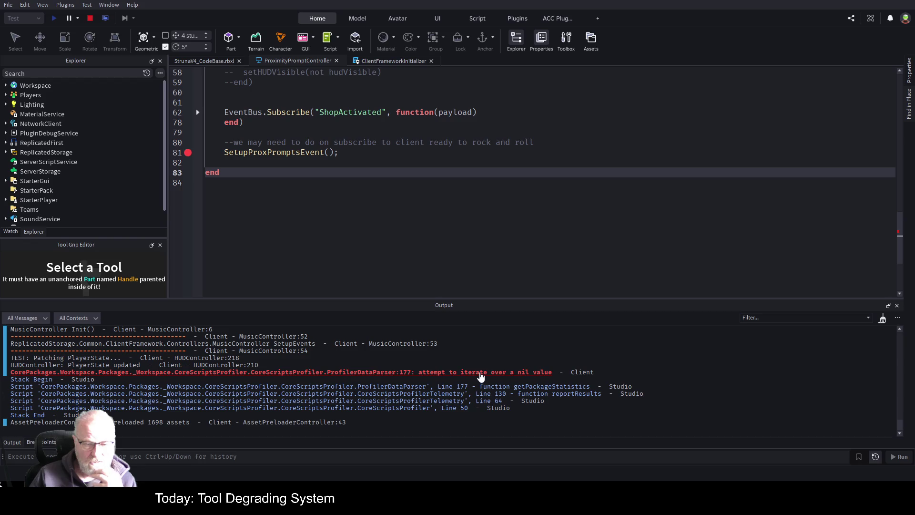
# Fold and unfold the function on line 17, then stop and restart the playtest
pyautogui.scroll(2, 420, 403)
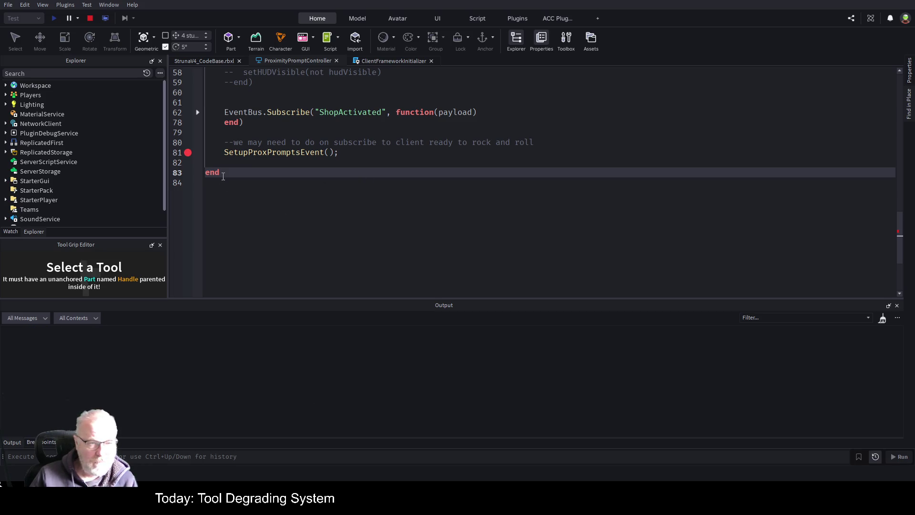
pyautogui.scroll(5, 301, 210)
pyautogui.scroll(14, 300, 210)
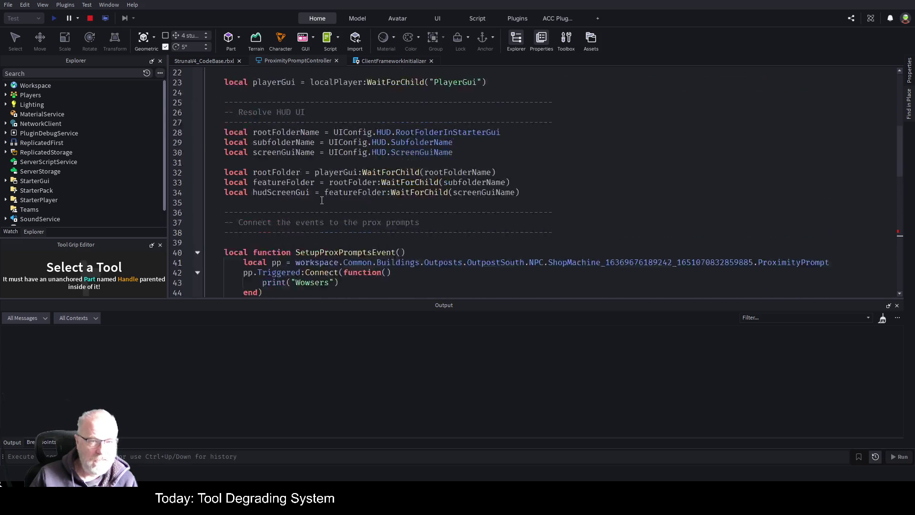
pyautogui.scroll(-2, 233, 170)
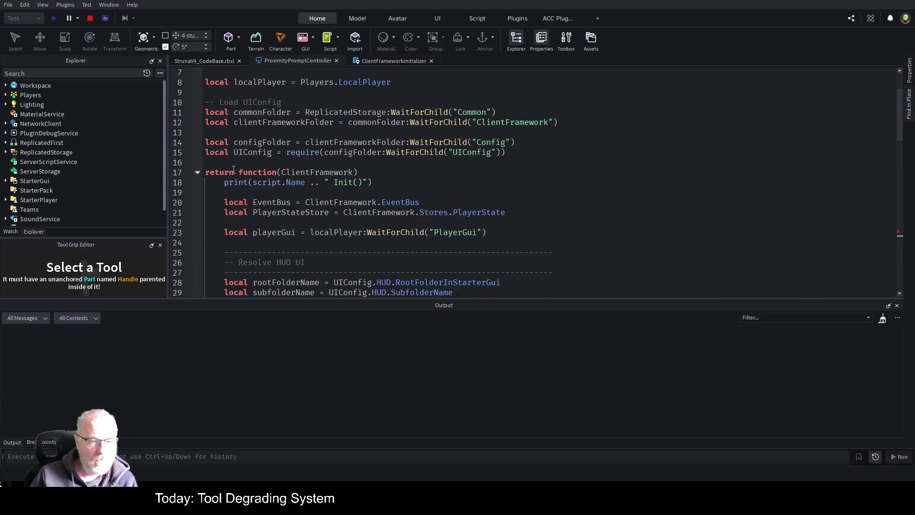
pyautogui.click(195, 173)
pyautogui.click(195, 173)
pyautogui.scroll(-15, 196, 173)
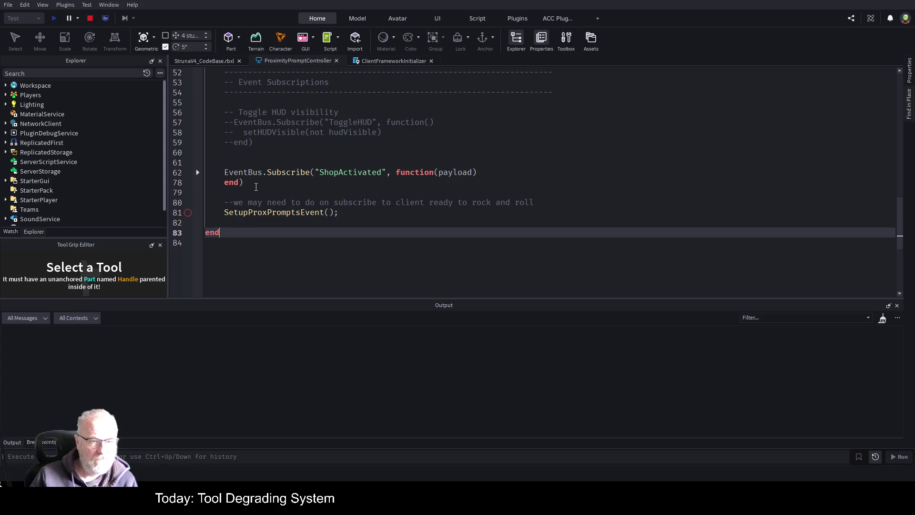
pyautogui.scroll(14, 256, 186)
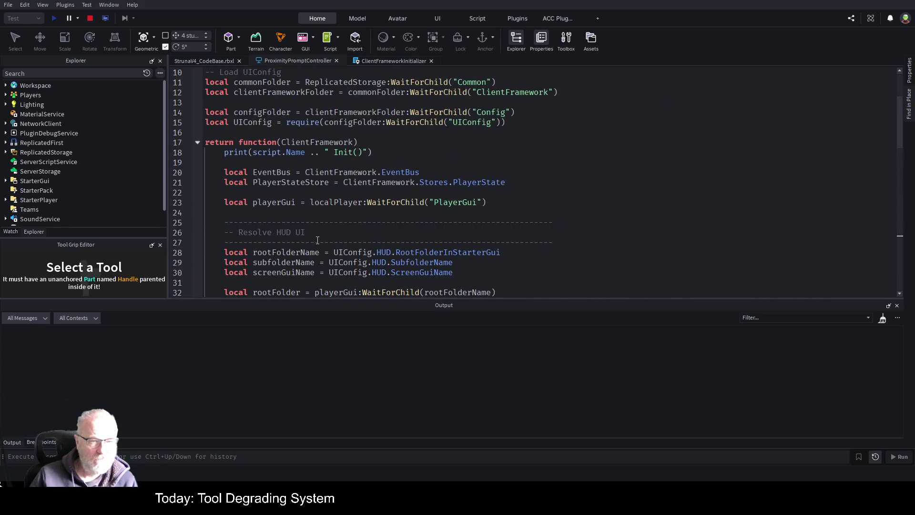
pyautogui.click(92, 19)
pyautogui.click(54, 21)
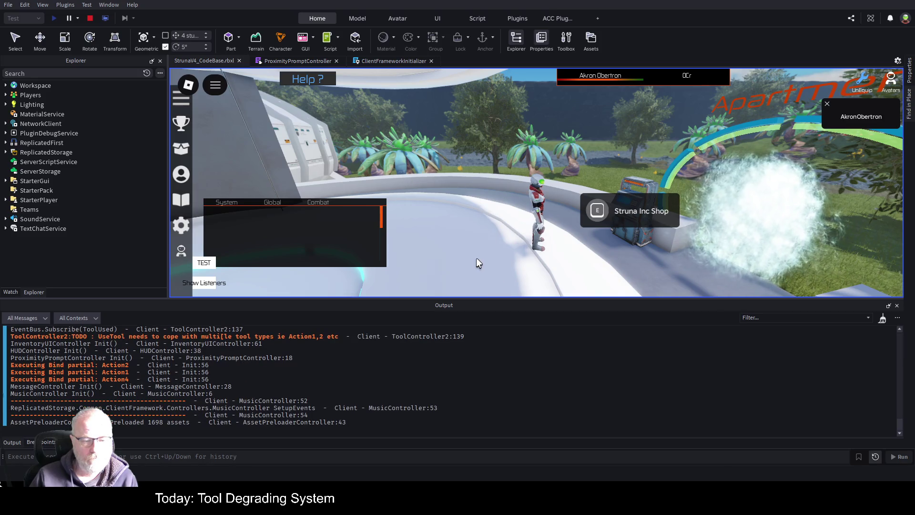
# Trigger the Struna Inc Shop prompt five times so "Wowsers" is logged
pyautogui.scroll(2, 463, 407)
pyautogui.scroll(-5, 463, 407)
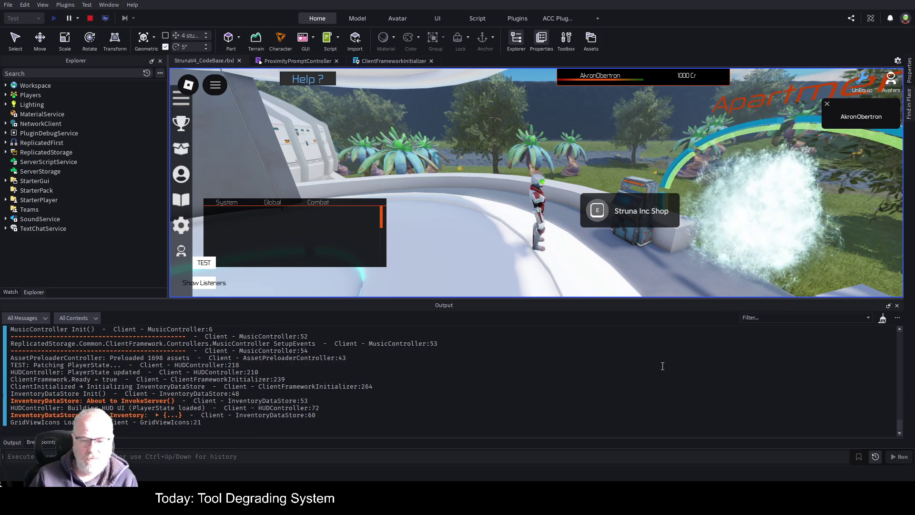
pyautogui.click(609, 216)
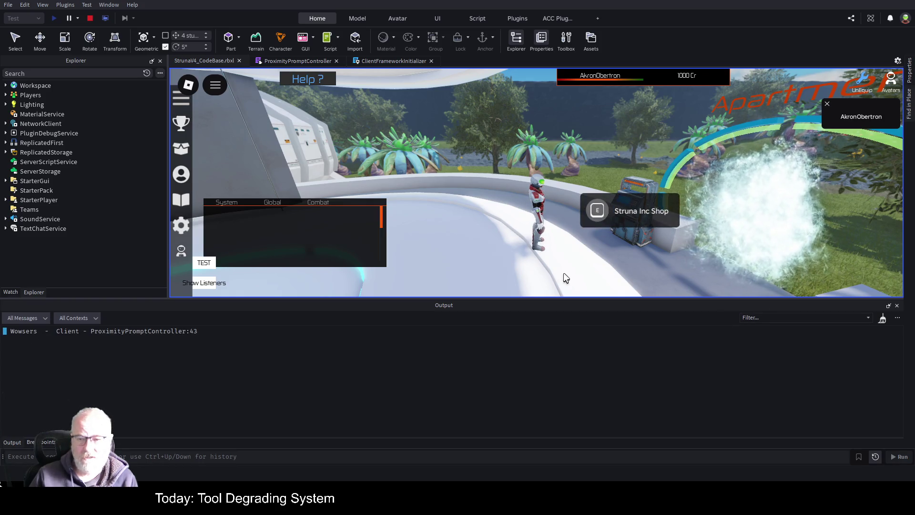
pyautogui.click(603, 211)
pyautogui.click(601, 212)
pyautogui.click(599, 213)
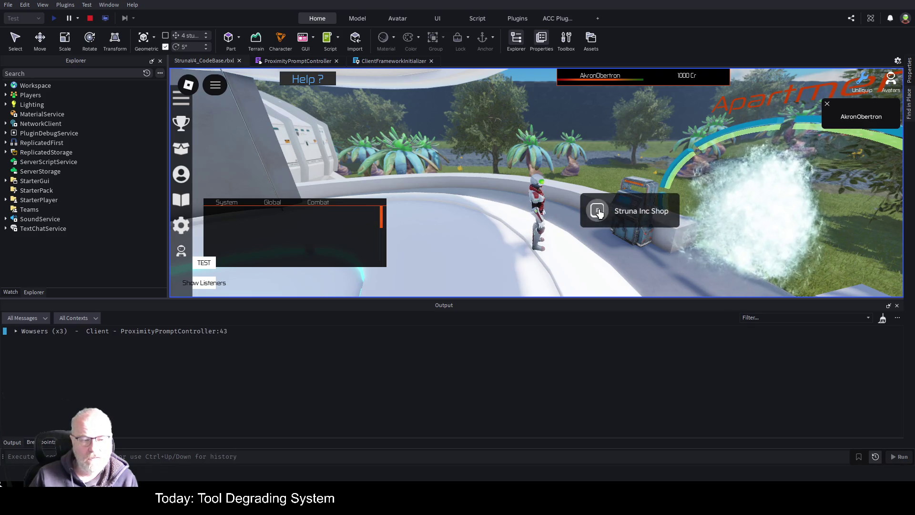
pyautogui.click(600, 212)
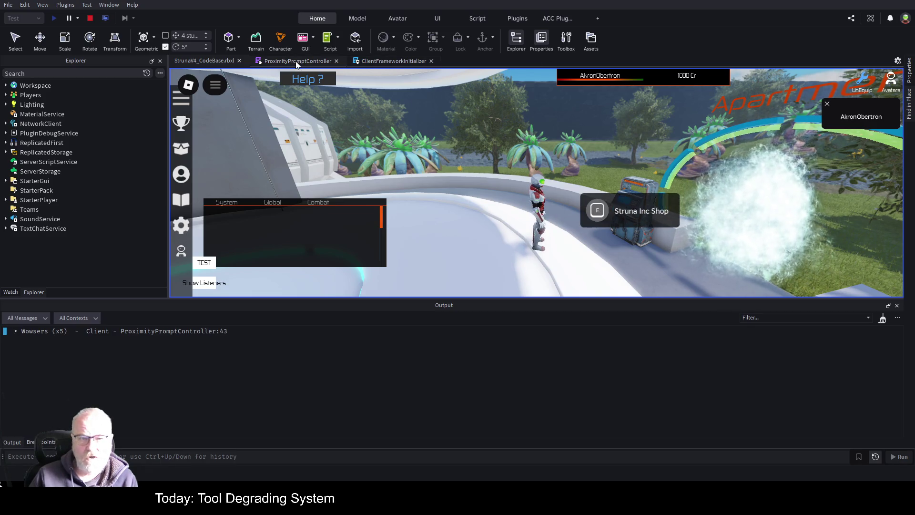
# Return to ProximityPromptController and place the caret after the Wowsers print line
pyautogui.click(298, 60)
pyautogui.scroll(-8, 428, 197)
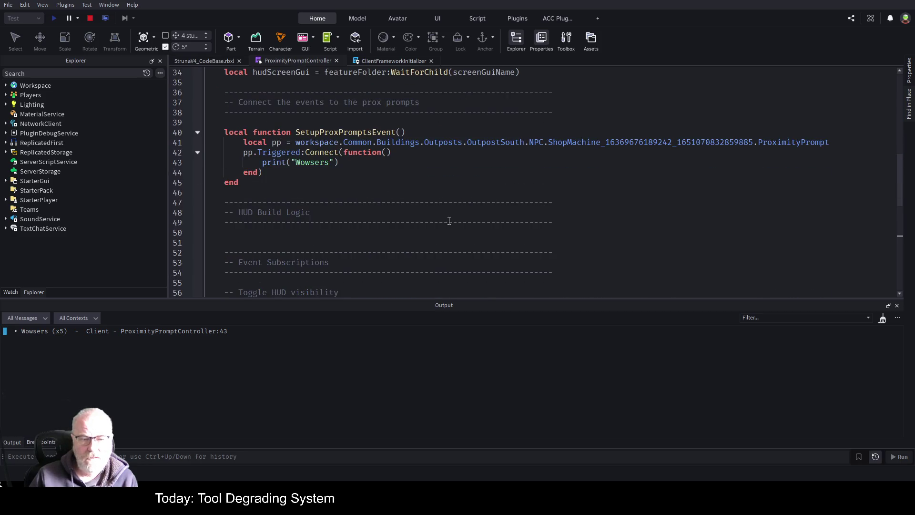
pyautogui.click(360, 164)
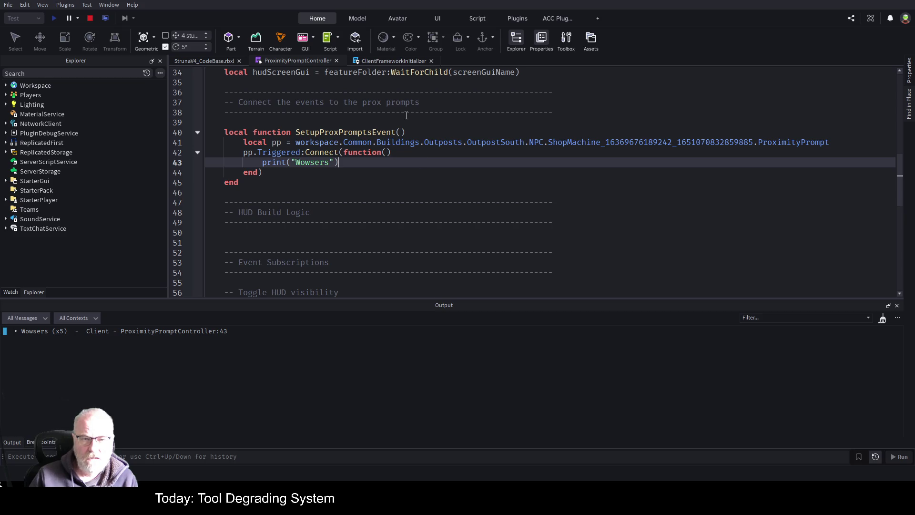
# Stop the playtest, switch to ClientFrameworkInitializer, and select ShopService's Init module in Explorer
pyautogui.click(91, 18)
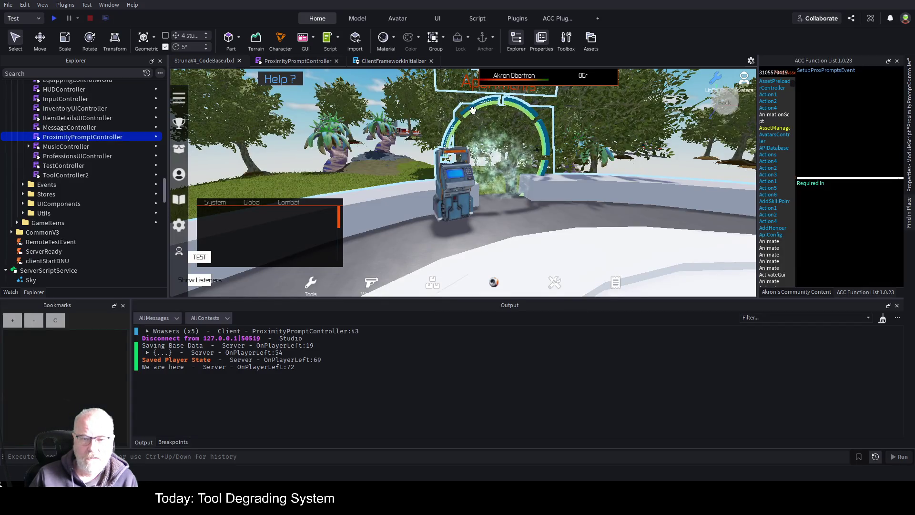
pyautogui.click(373, 62)
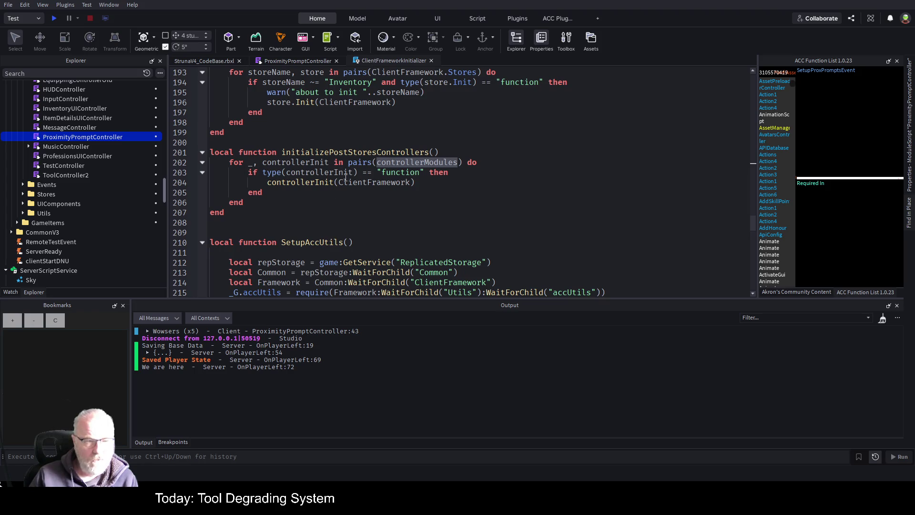
pyautogui.scroll(3, 142, 168)
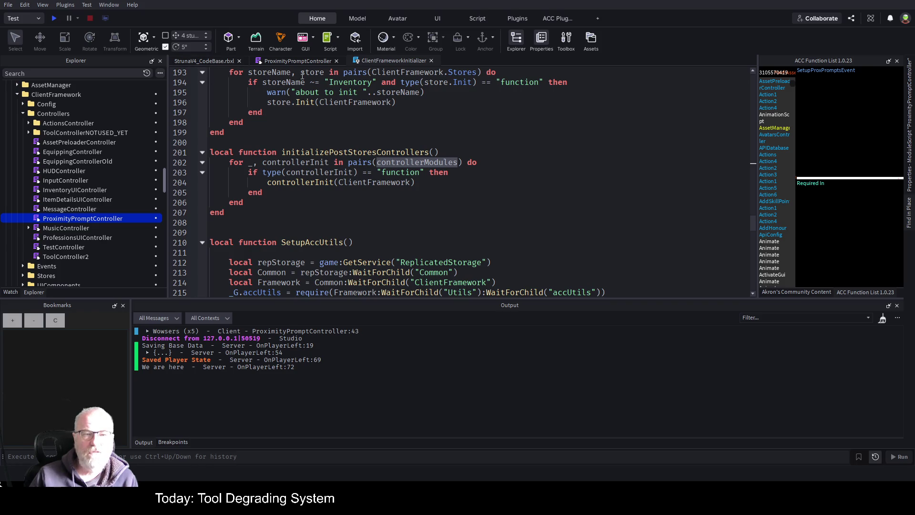
pyautogui.scroll(-10, 101, 179)
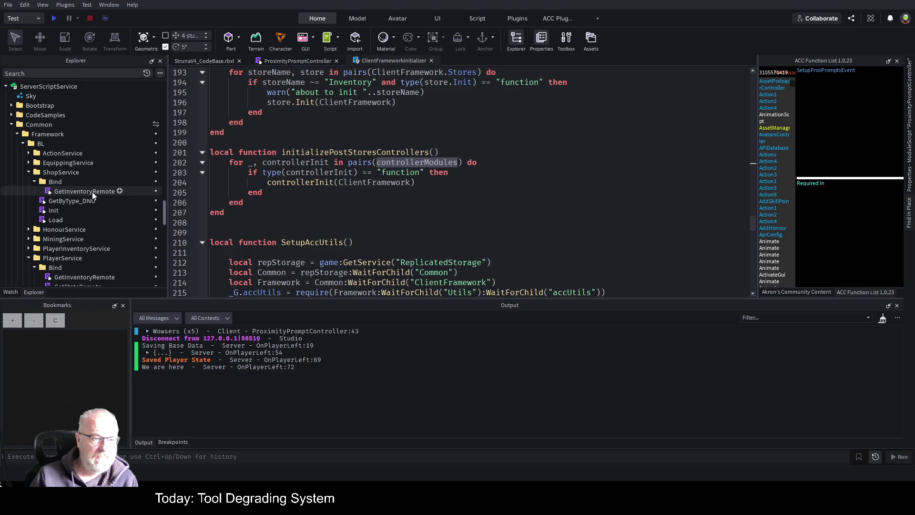
pyautogui.click(54, 211)
# Open ShopService's Init and GetInventoryRemote scripts and select the GetShopItems remote name on line 36
pyautogui.doubleClick(53, 211)
pyautogui.scroll(-12, 401, 190)
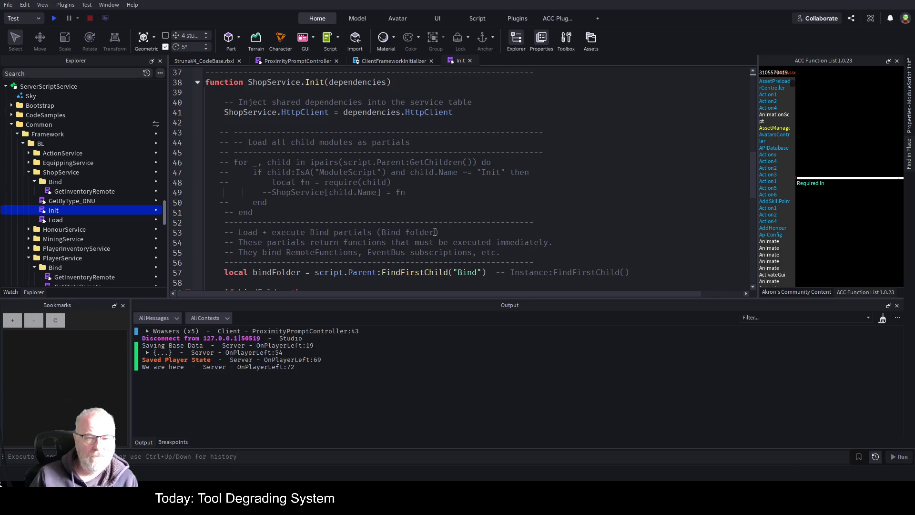
pyautogui.doubleClick(97, 192)
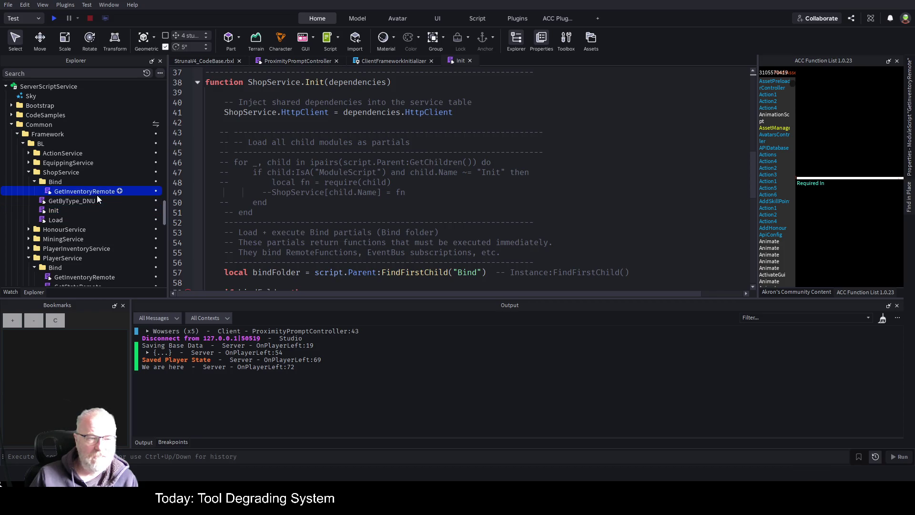
pyautogui.scroll(-5, 453, 192)
pyautogui.scroll(-6, 452, 192)
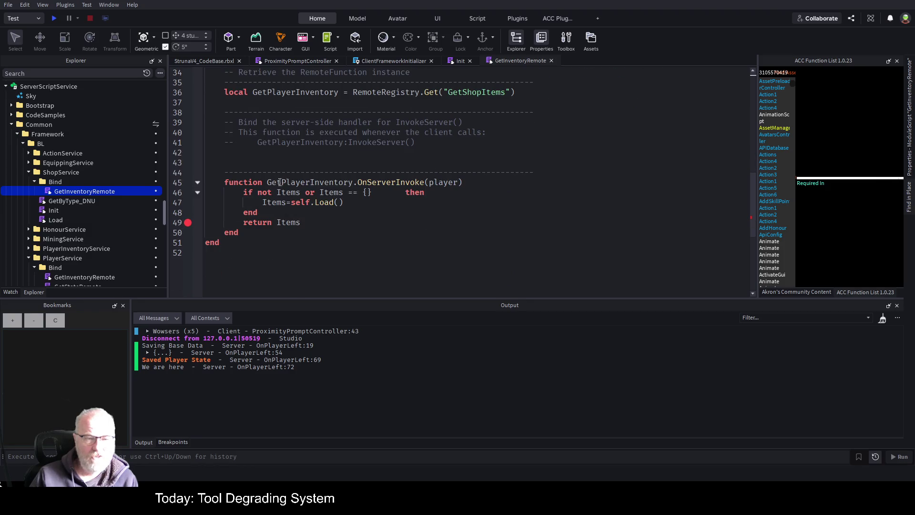
pyautogui.scroll(6, 507, 180)
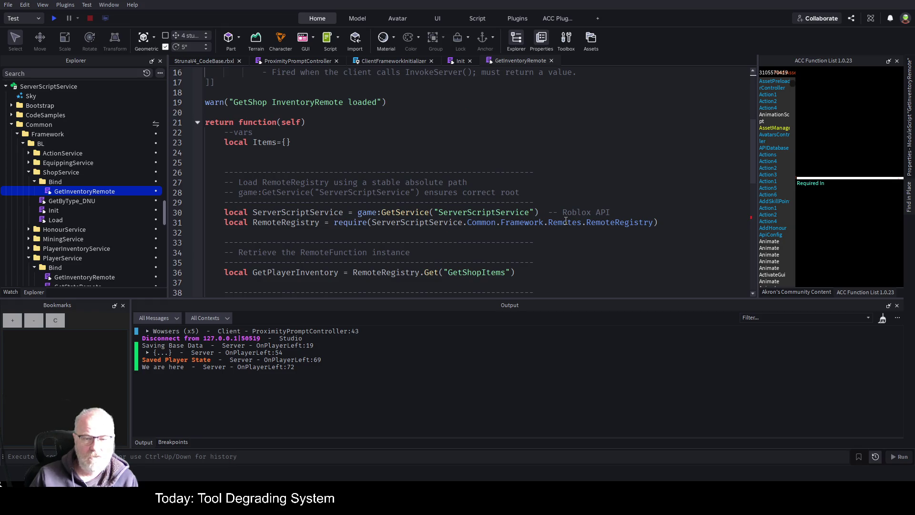
pyautogui.doubleClick(466, 274)
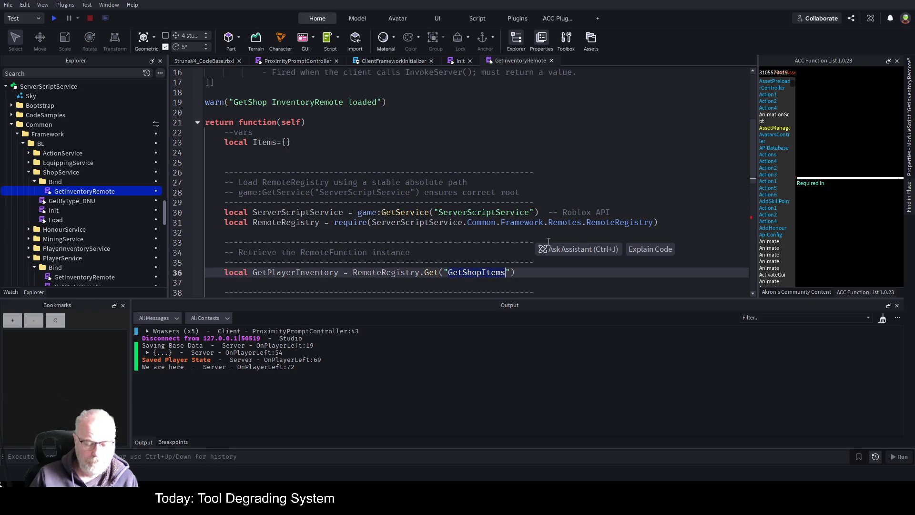
# With the caret on blank line 24, bring up Find in Place and clear the old 'empty' query
pyautogui.click(654, 191)
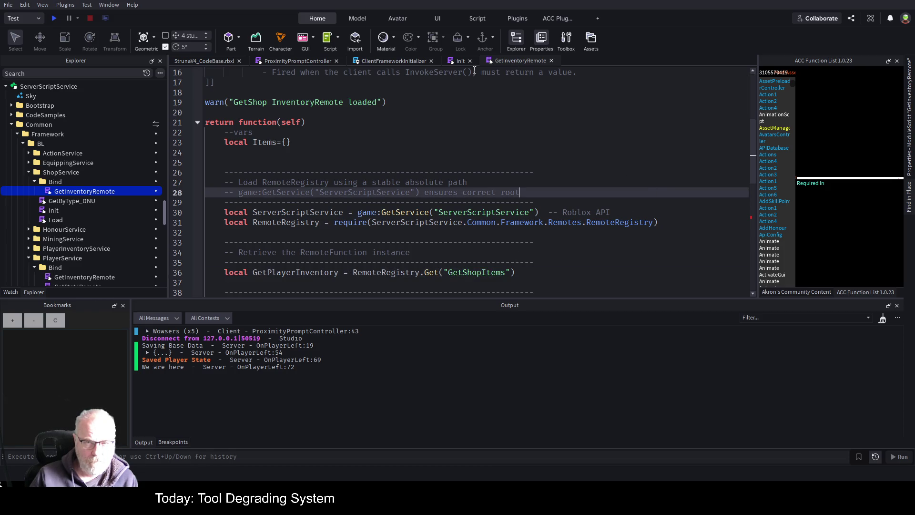
pyautogui.click(519, 152)
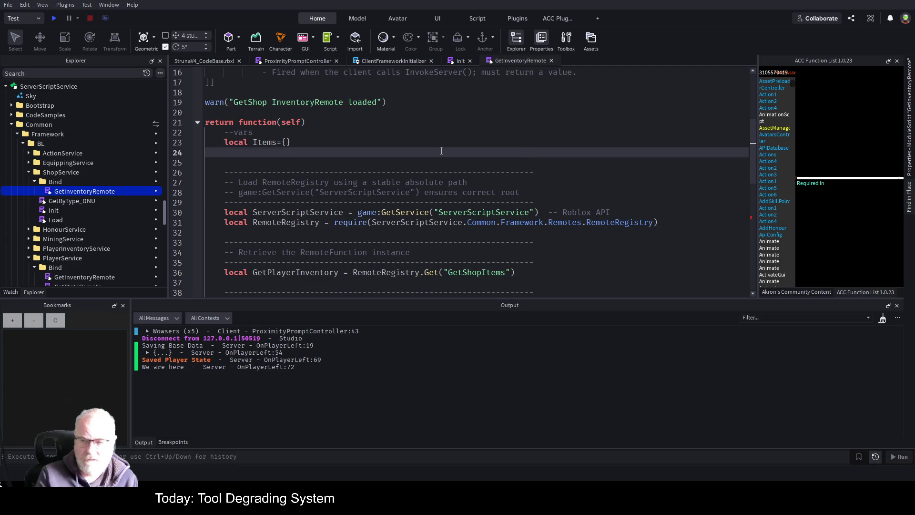
pyautogui.click(910, 208)
pyautogui.hotkey('ctrl', 'a')
pyautogui.press('BackSpace')
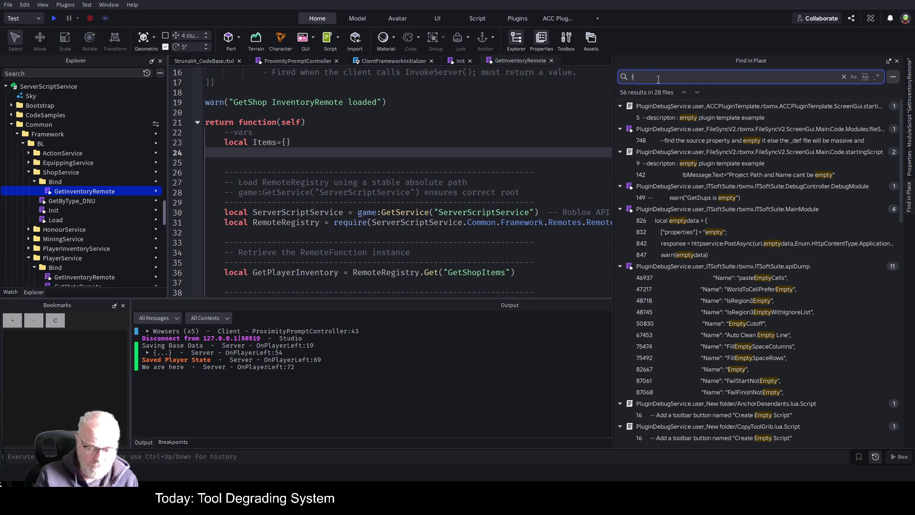
# Search the project for InvokeServer, review the LocalScript's tool info request on lines 44–45, then close it
pyautogui.write('InvokeServer')
pyautogui.scroll(-5, 785, 230)
pyautogui.scroll(-10, 757, 296)
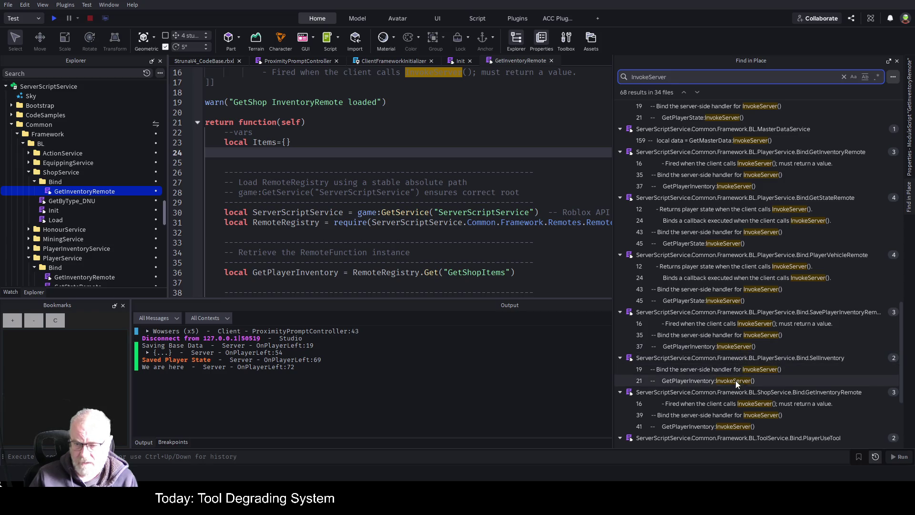
pyautogui.scroll(-2, 767, 362)
pyautogui.scroll(-2, 765, 364)
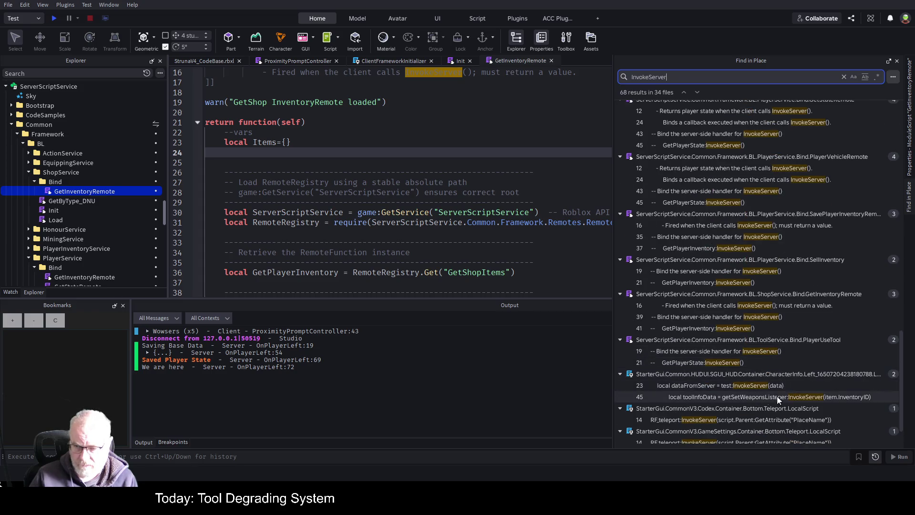
pyautogui.click(748, 396)
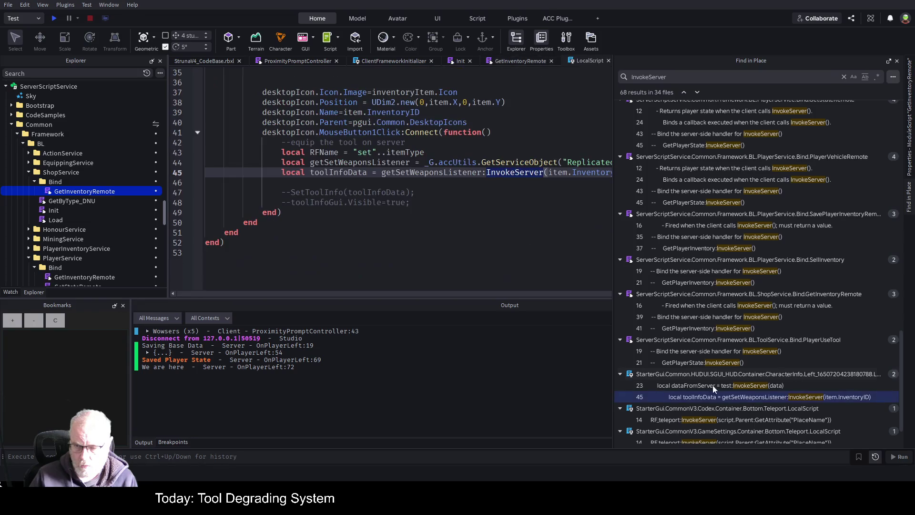
pyautogui.click(453, 254)
pyautogui.hotkey('ctrl', 'shift', 'f')
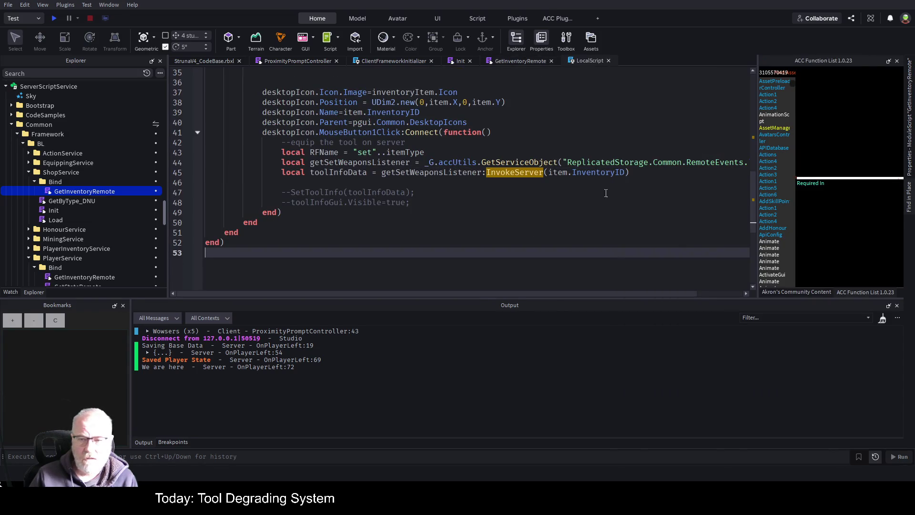
pyautogui.moveTo(275, 162); pyautogui.dragTo(314, 181)
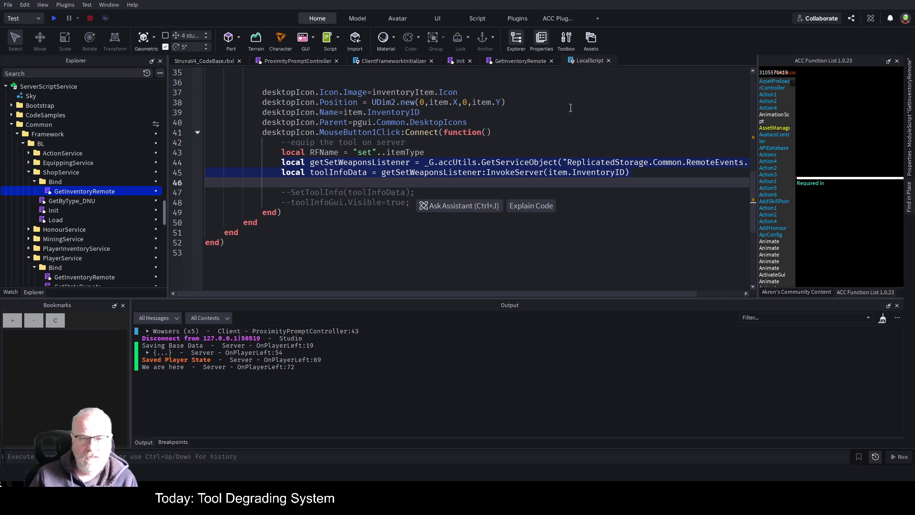
pyautogui.click(609, 60)
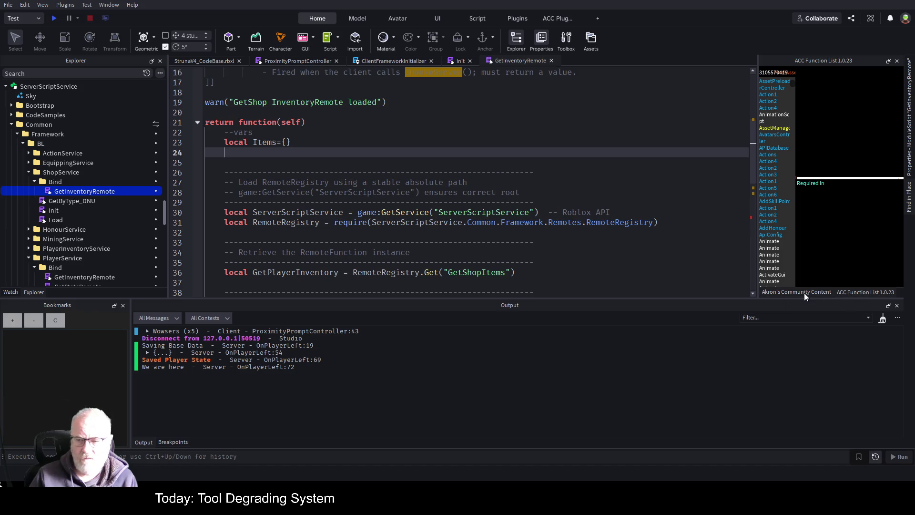
# From the InvokeServer results, inspect PlayerUseTool's server handler comment, then close that tab
pyautogui.click(911, 195)
pyautogui.scroll(-2, 801, 267)
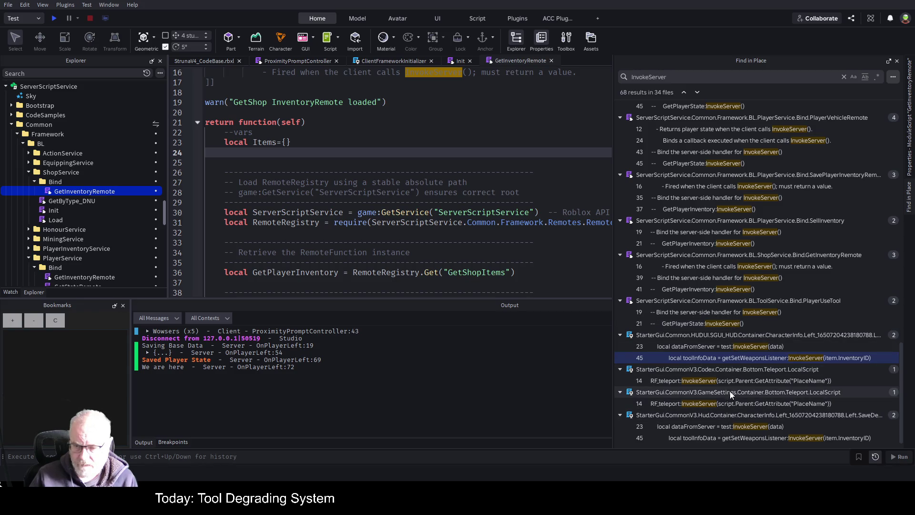
pyautogui.click(723, 313)
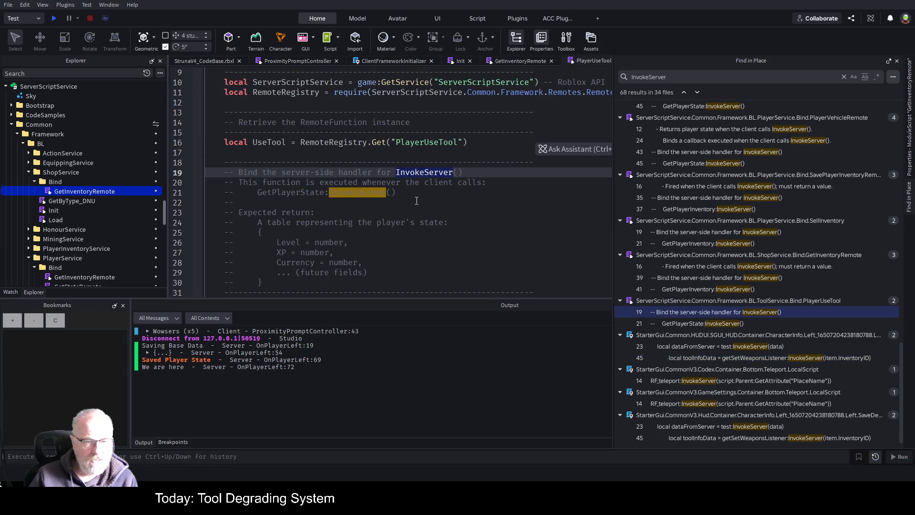
pyautogui.scroll(-3, 417, 201)
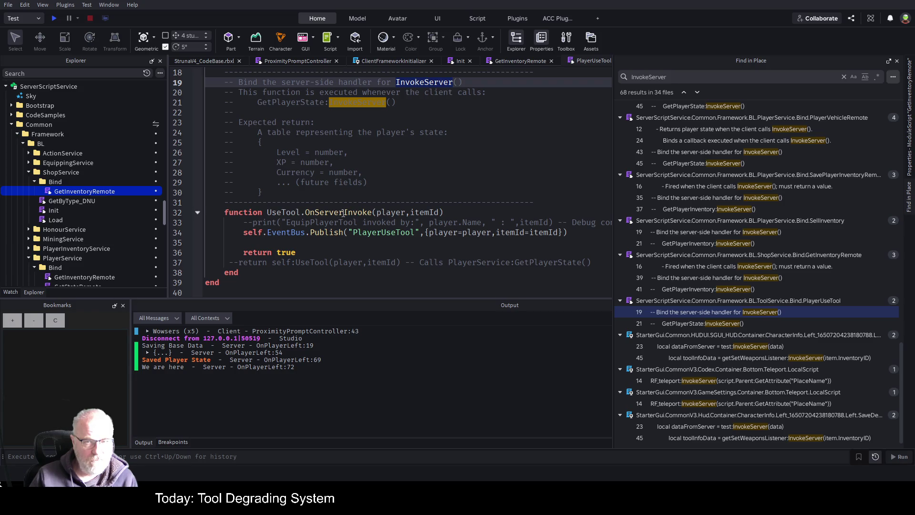
pyautogui.middleClick(597, 59)
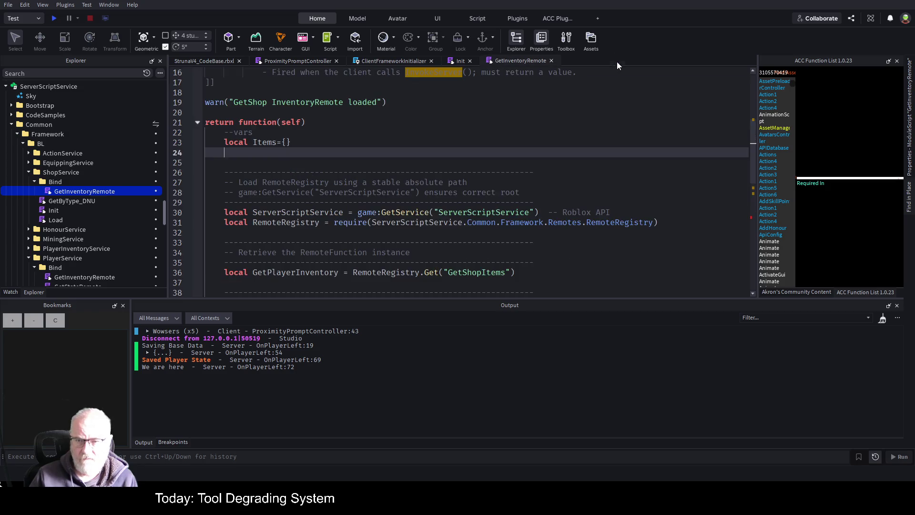
# Reopen the InvokeServer results, scroll up to ReplicatedStorage, and open MasterDataStore at its GetMasterData call
pyautogui.click(909, 198)
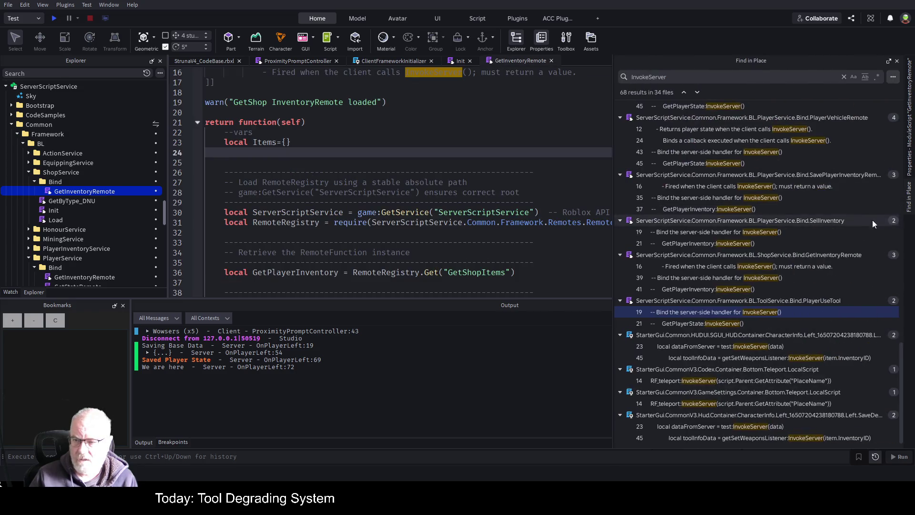
pyautogui.click(893, 77)
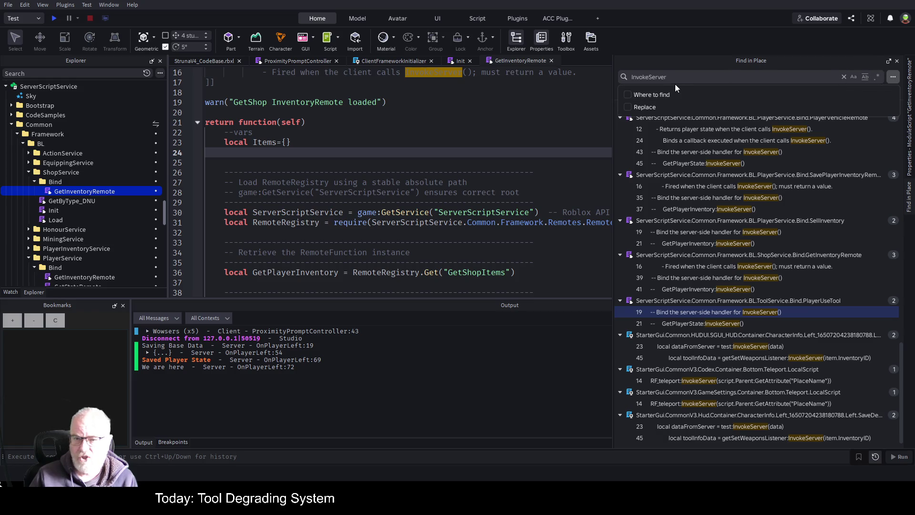
pyautogui.click(892, 77)
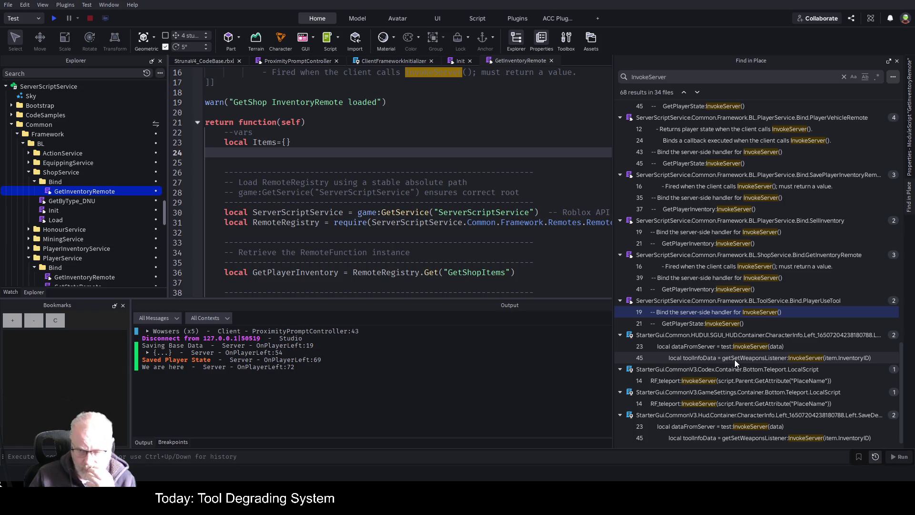
pyautogui.scroll(10, 719, 317)
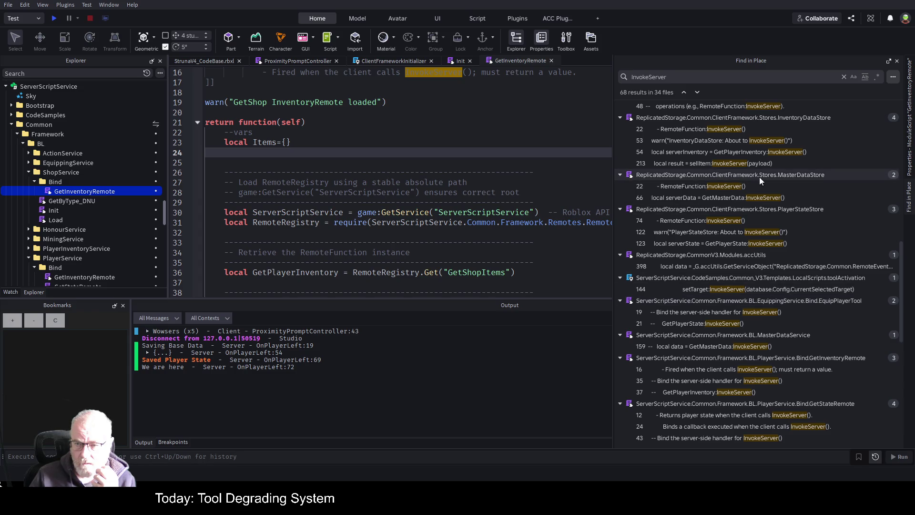
pyautogui.click(696, 199)
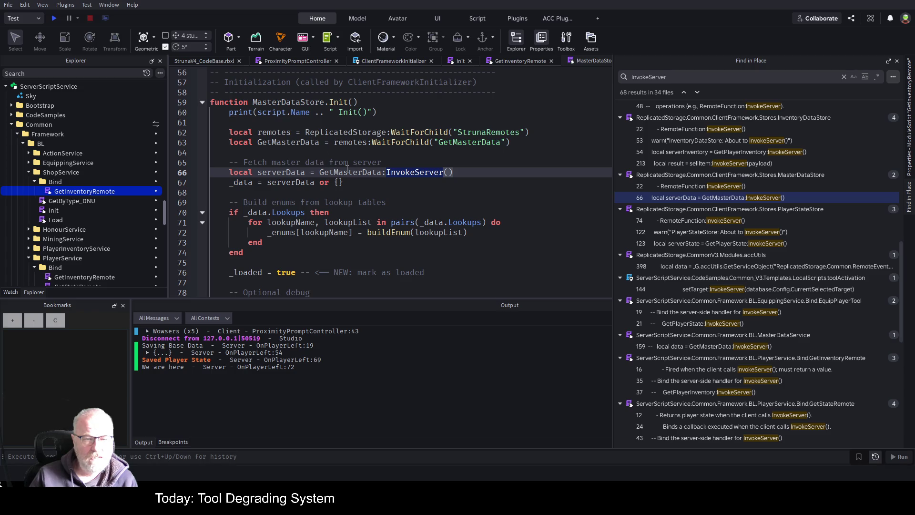
# Copy MasterDataStore lines 62–67 and paste them into ProximityPromptController after the Wowsers print
pyautogui.moveTo(347, 172); pyautogui.dragTo(455, 175)
pyautogui.moveTo(227, 142); pyautogui.dragTo(458, 180)
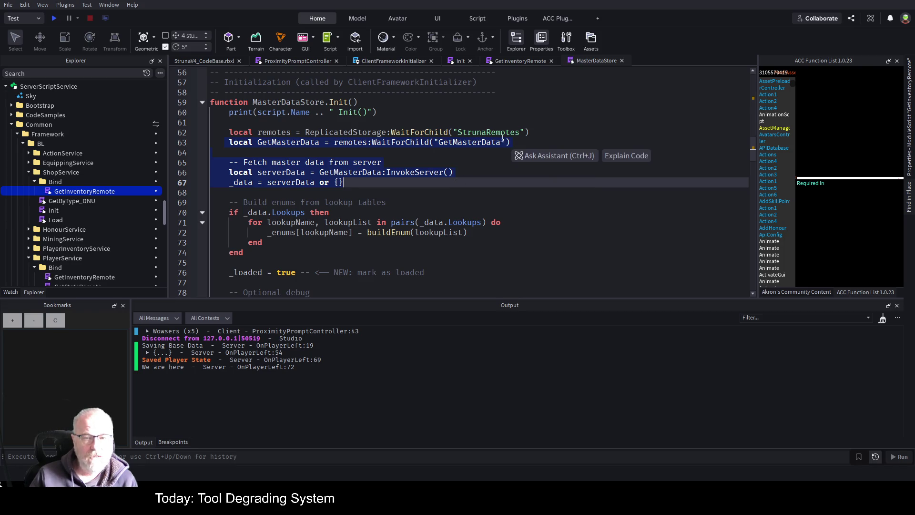
pyautogui.moveTo(272, 125); pyautogui.dragTo(409, 183)
pyautogui.hotkey('ctrl', 'c')
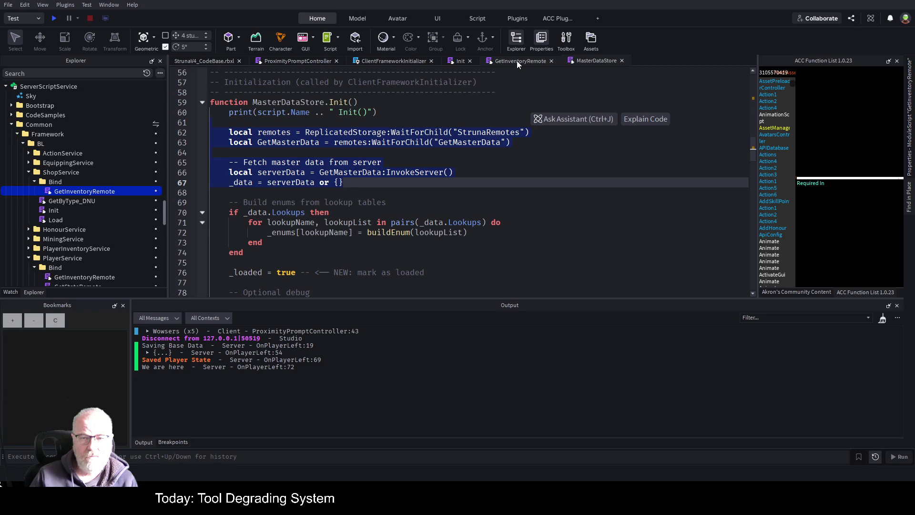
pyautogui.click(308, 61)
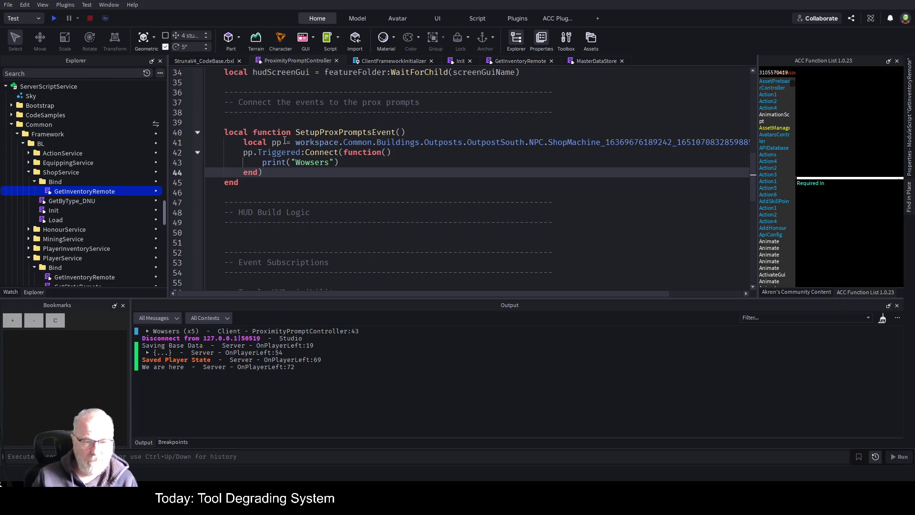
pyautogui.press('Return')
pyautogui.press('Return')
pyautogui.hotkey('ctrl', 'v')
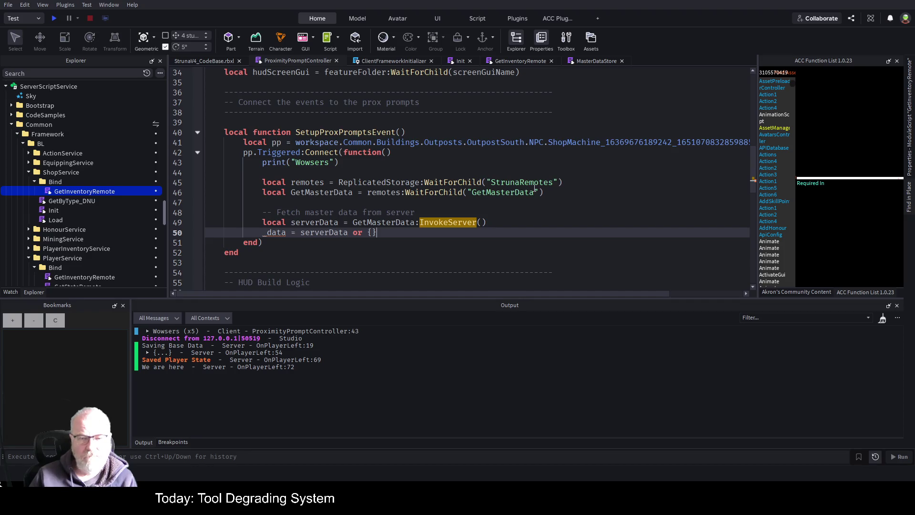
# Change the pasted remote name string on line 46 from GetMasterData to GetShopItems
pyautogui.doubleClick(331, 193)
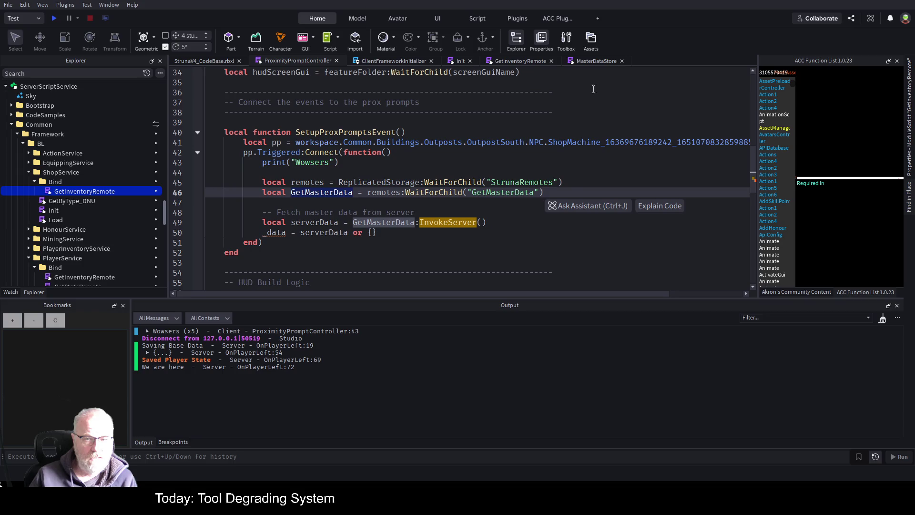
pyautogui.click(533, 62)
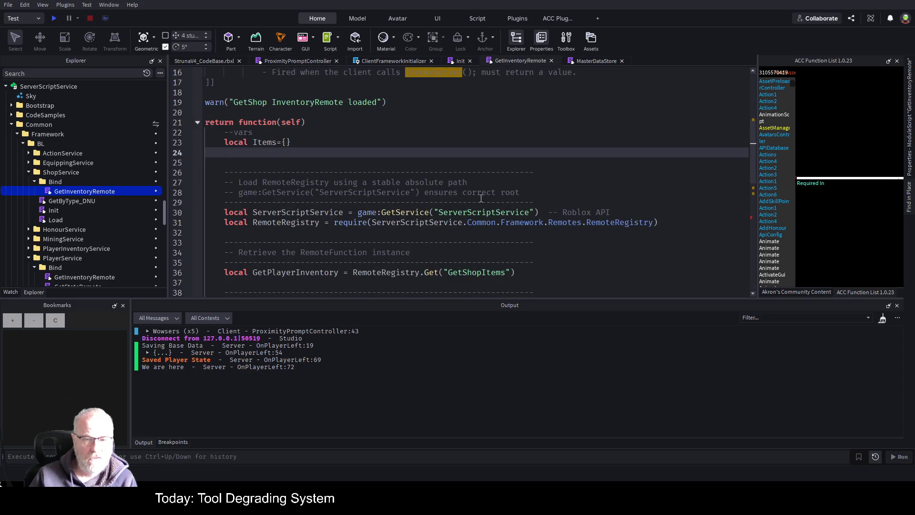
pyautogui.click(470, 272)
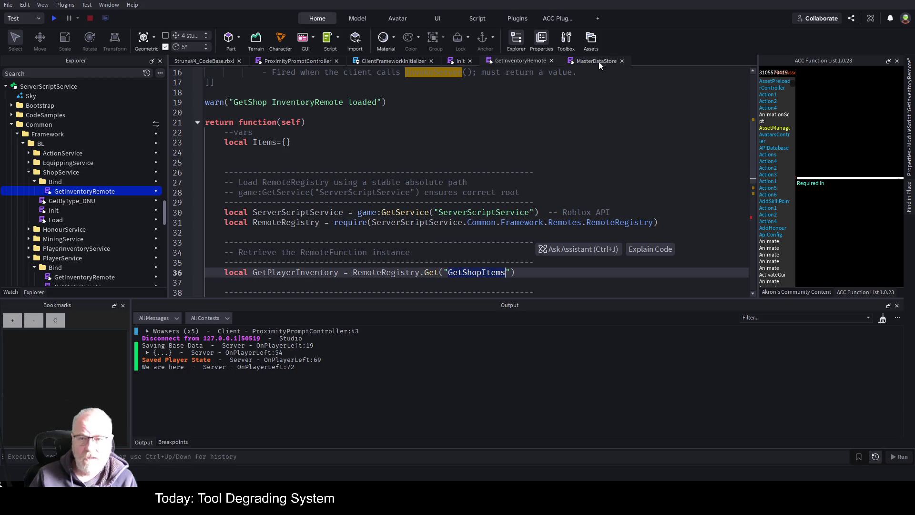
pyautogui.click(282, 62)
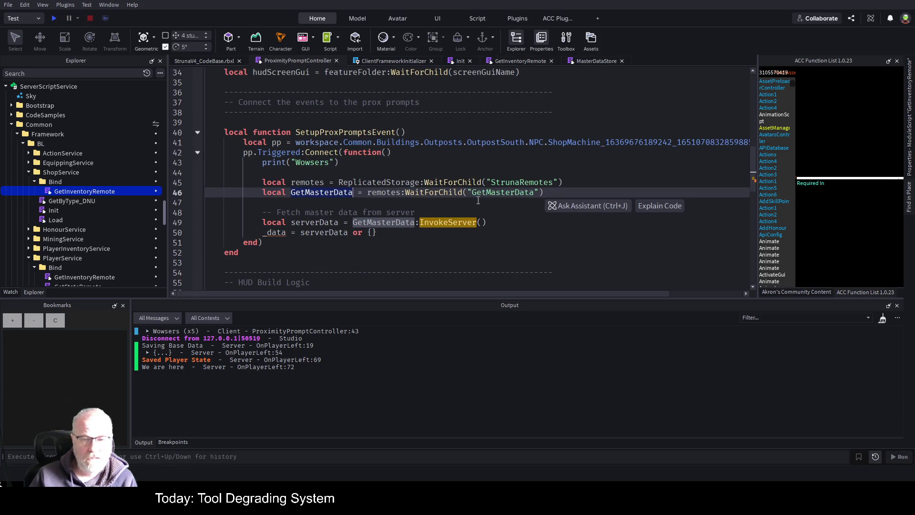
pyautogui.doubleClick(502, 192)
pyautogui.write('GetShopItems')
pyautogui.click(548, 239)
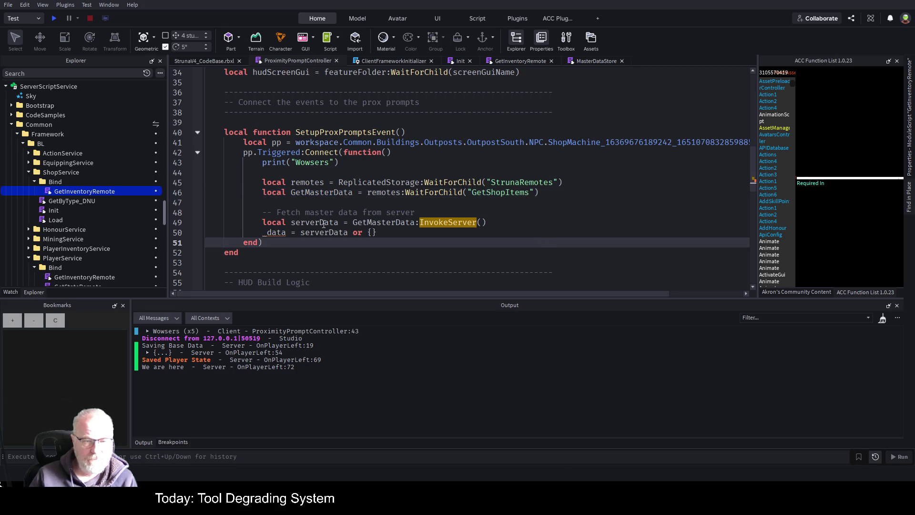
# Rename the GetMasterData variable to GetShopItems on lines 46 and 49, and delete the _data assignment
pyautogui.doubleClick(332, 192)
pyautogui.write('GetShopItems')
pyautogui.doubleClick(384, 222)
pyautogui.write('GetShopItems')
pyautogui.press('Up')
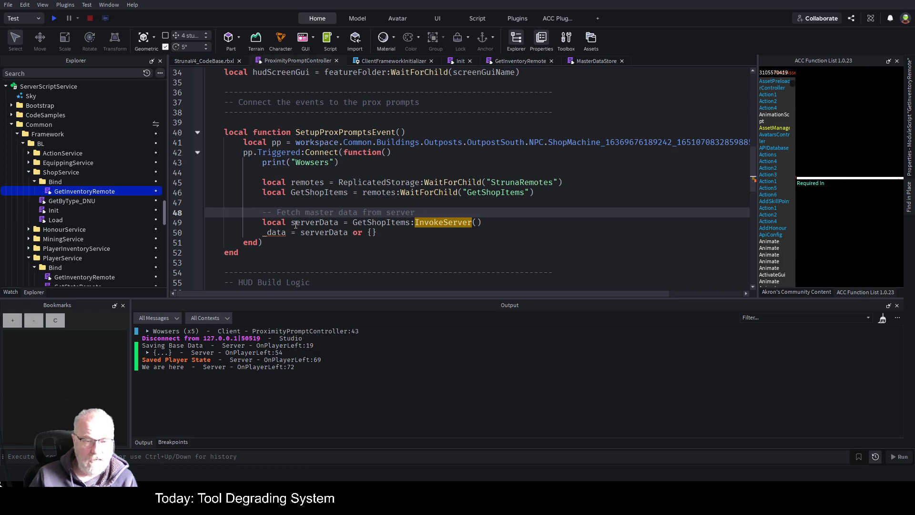
pyautogui.moveTo(255, 232); pyautogui.dragTo(388, 233)
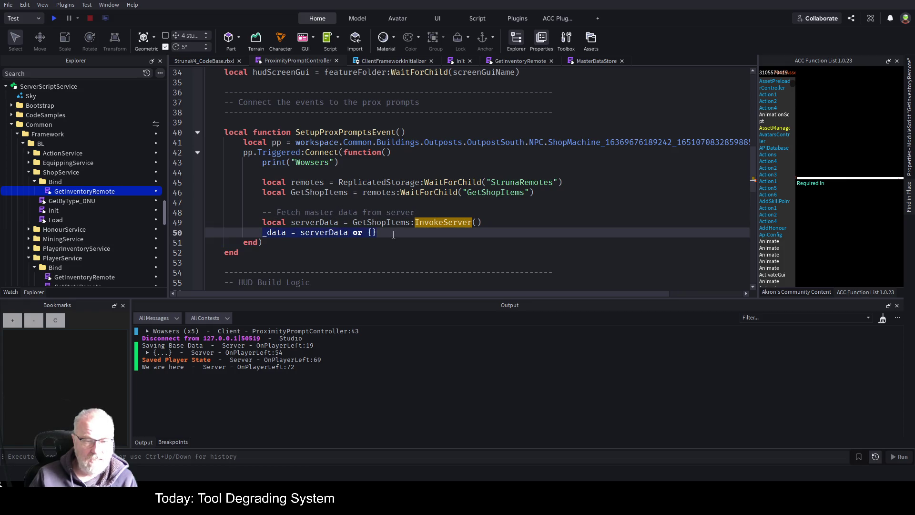
pyautogui.press('BackSpace')
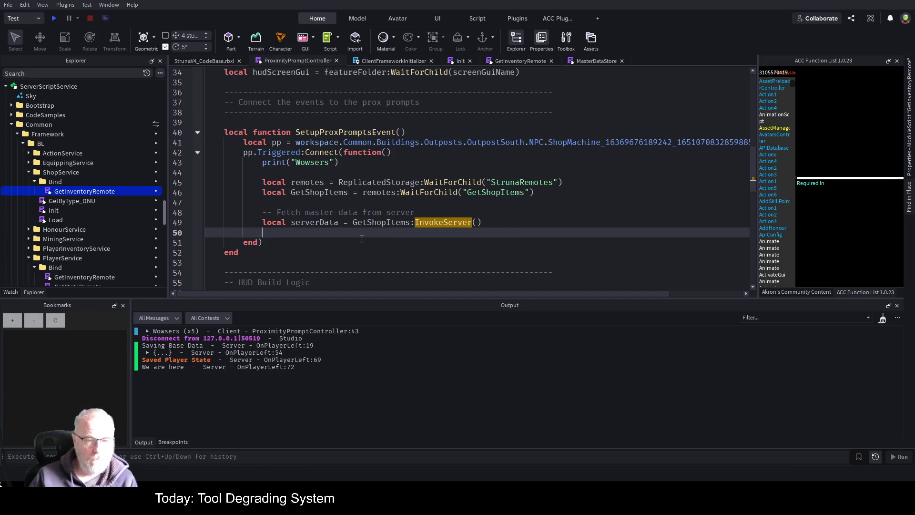
# Add the comment '--serverData loop and show in gui' below the server call, save, and start a play test
pyautogui.press('Return')
pyautogui.write('--')
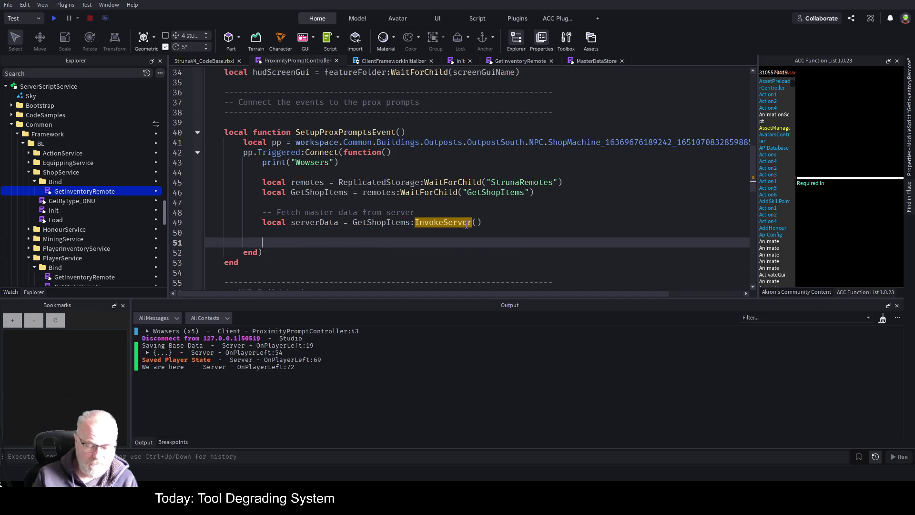
pyautogui.write('serv')
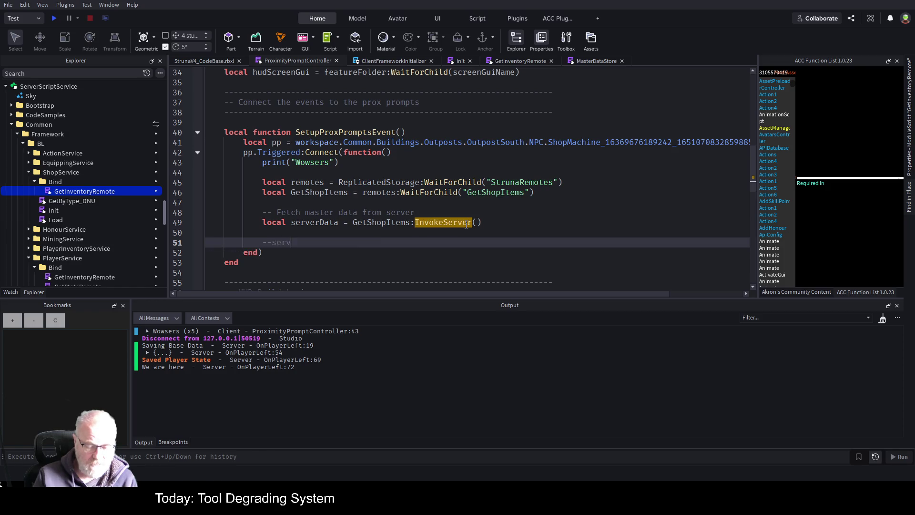
pyautogui.write('erData ')
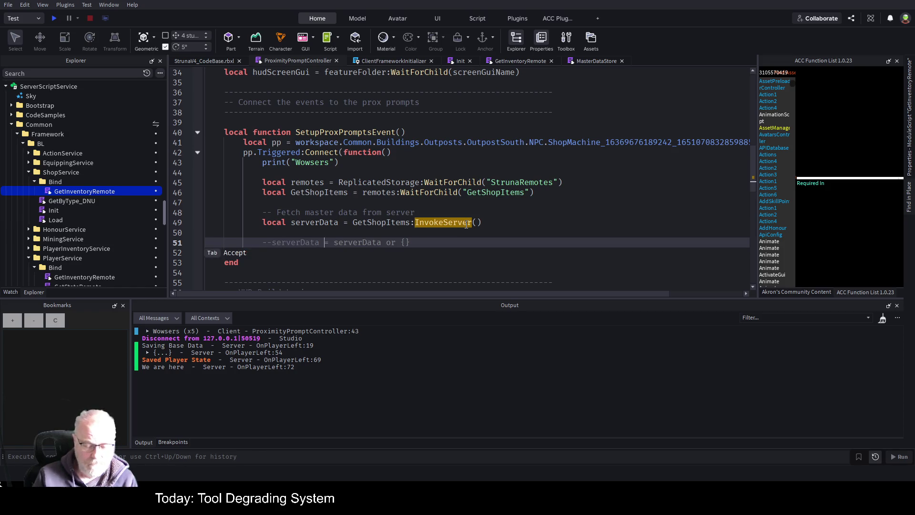
pyautogui.write('loop and show in gui')
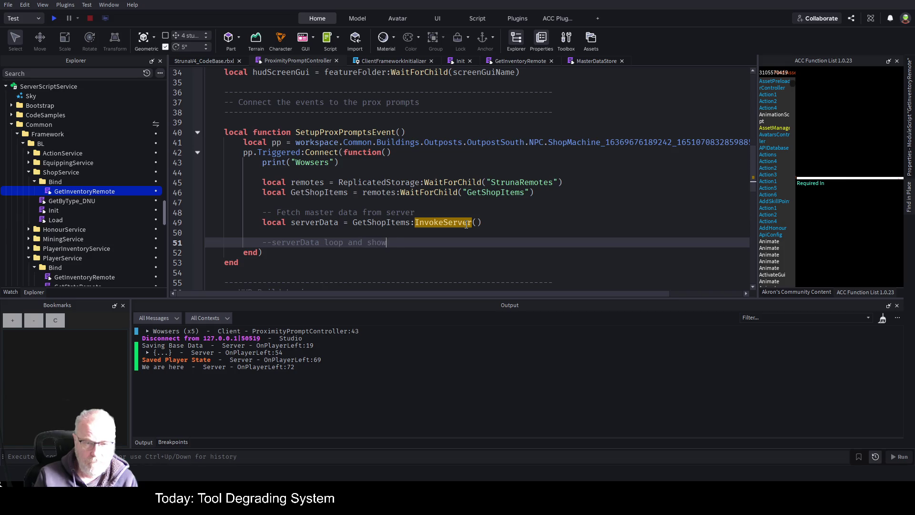
pyautogui.hotkey('ctrl', 's')
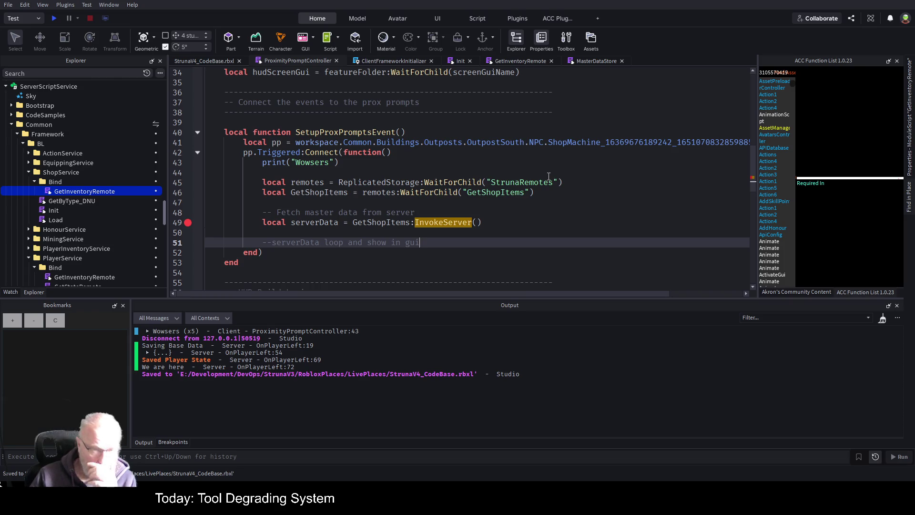
pyautogui.scroll(-2, 572, 191)
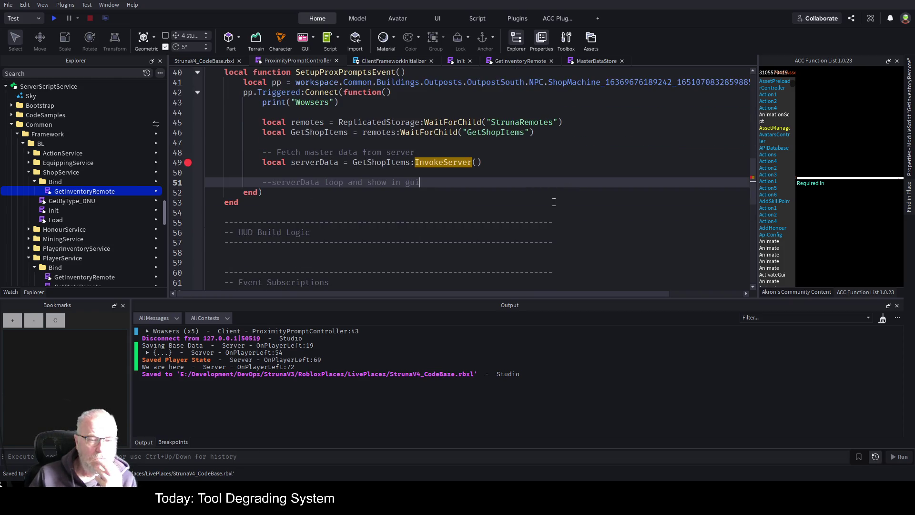
pyautogui.click(53, 20)
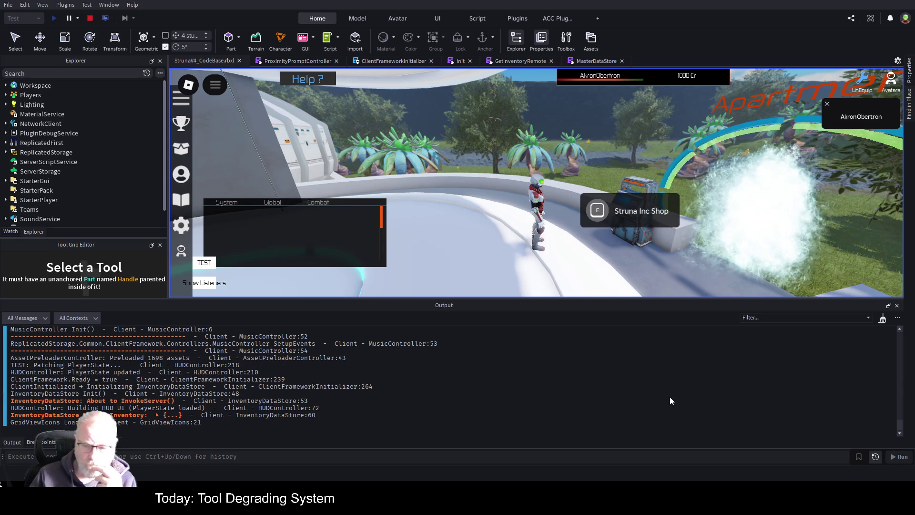
# Trigger the Struna Inc Shop proximity prompt and resume past the client breakpoint
pyautogui.click(602, 217)
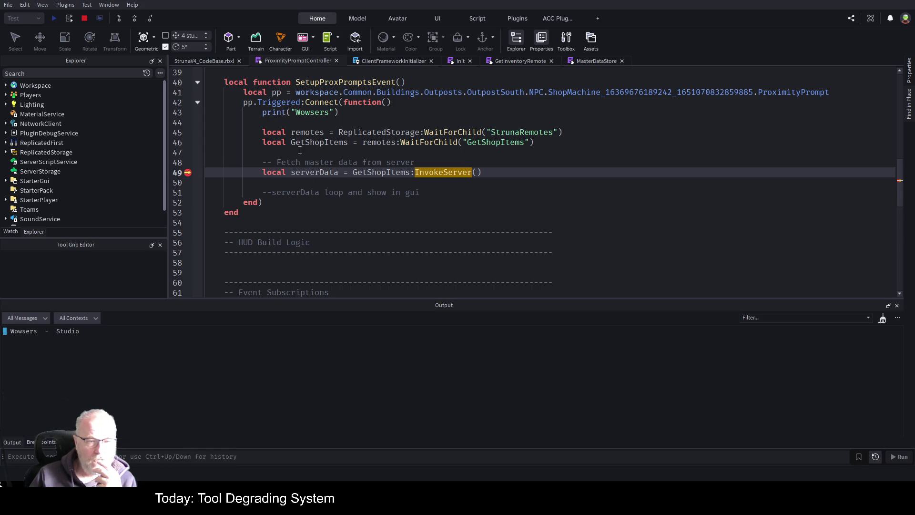
pyautogui.click(137, 18)
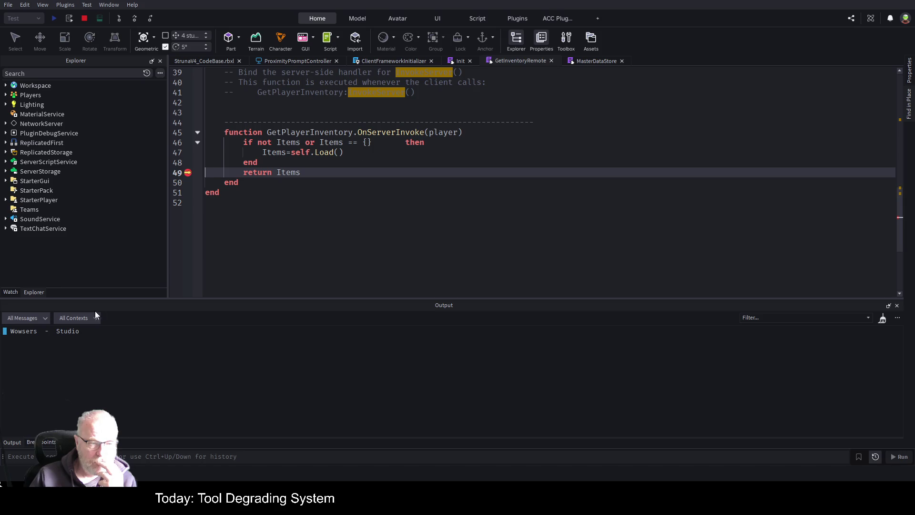
# Add the watch expressions Items and #Items under My Watches, then stop the play test
pyautogui.click(12, 292)
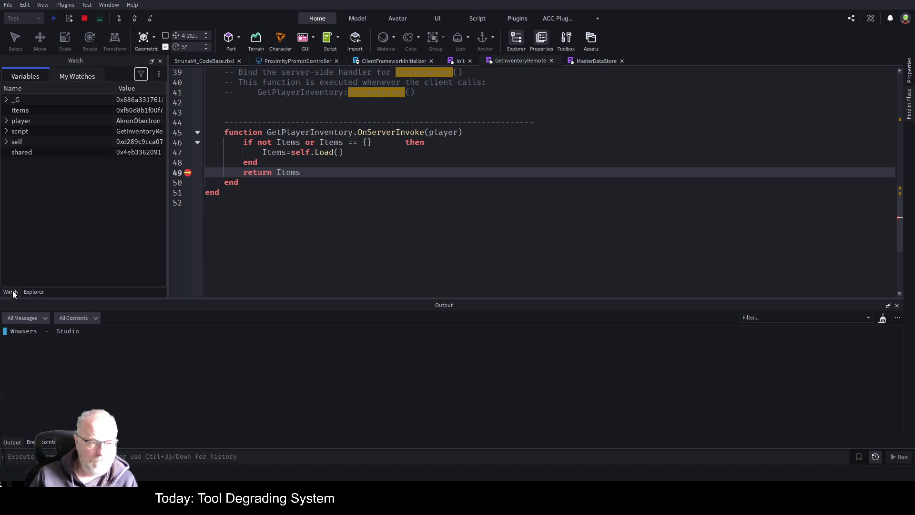
pyautogui.click(67, 74)
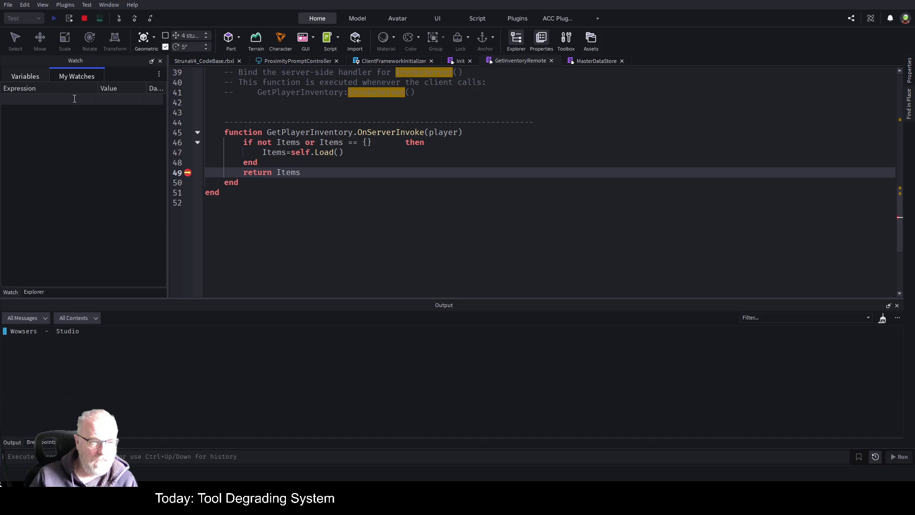
pyautogui.write('It4e')
pyautogui.press('BackSpace')
pyautogui.press('BackSpace')
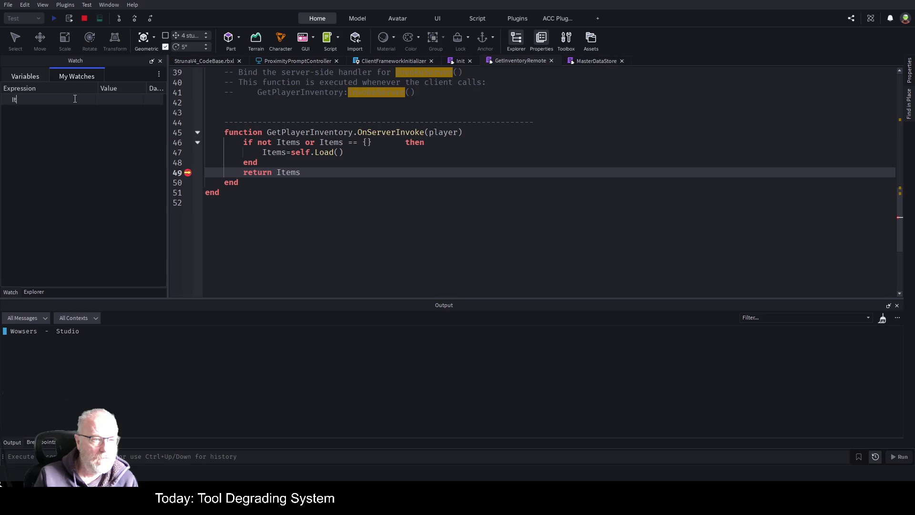
pyautogui.write('ems')
pyautogui.press('Return')
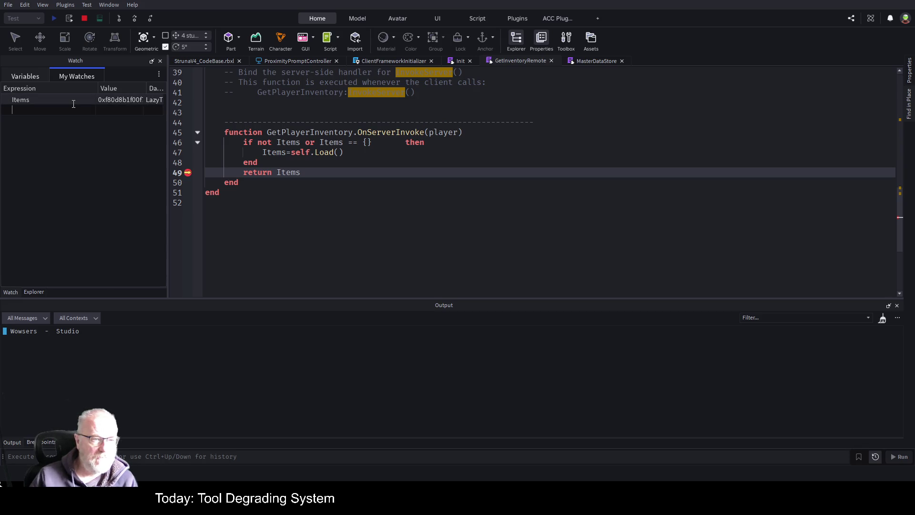
pyautogui.write('#Items')
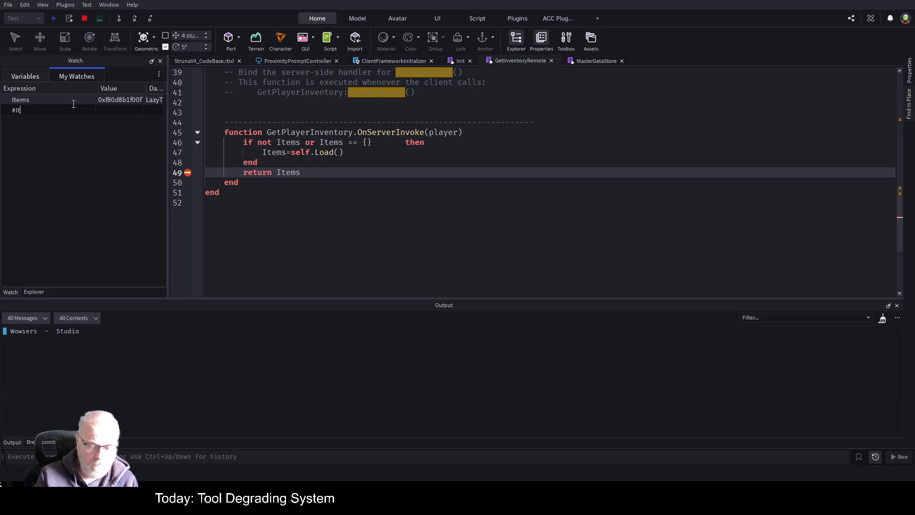
pyautogui.press('Return')
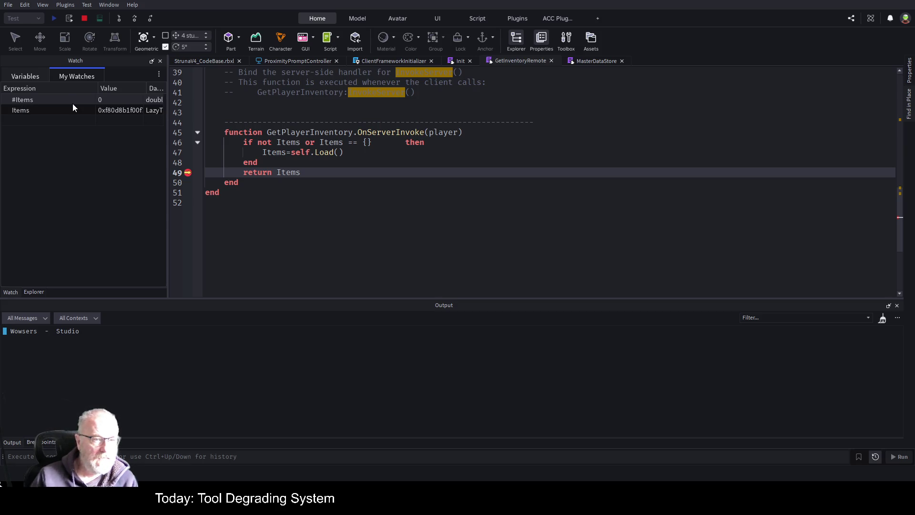
pyautogui.click(87, 19)
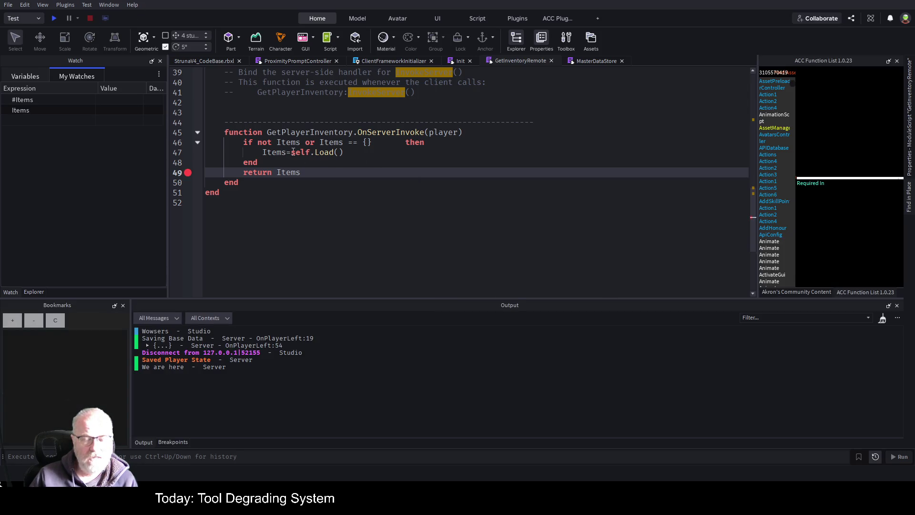
# Change line 46's check to '#Items == 0', save, and replace line 49's breakpoint with a bookmark
pyautogui.doubleClick(333, 142)
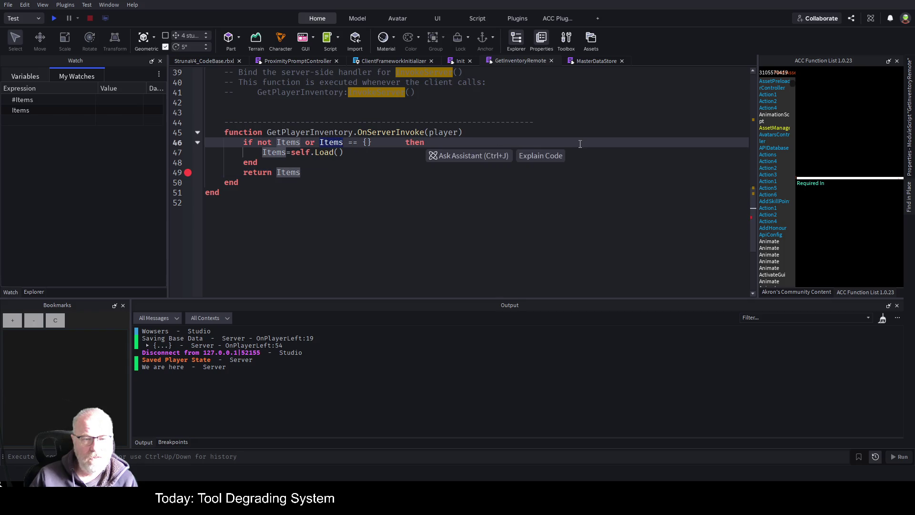
pyautogui.write('#Ite')
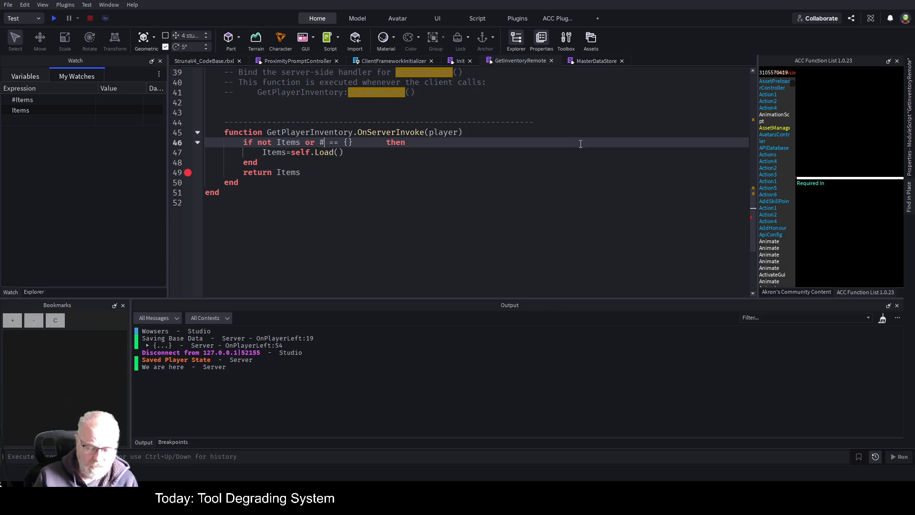
pyautogui.write('ms == 0')
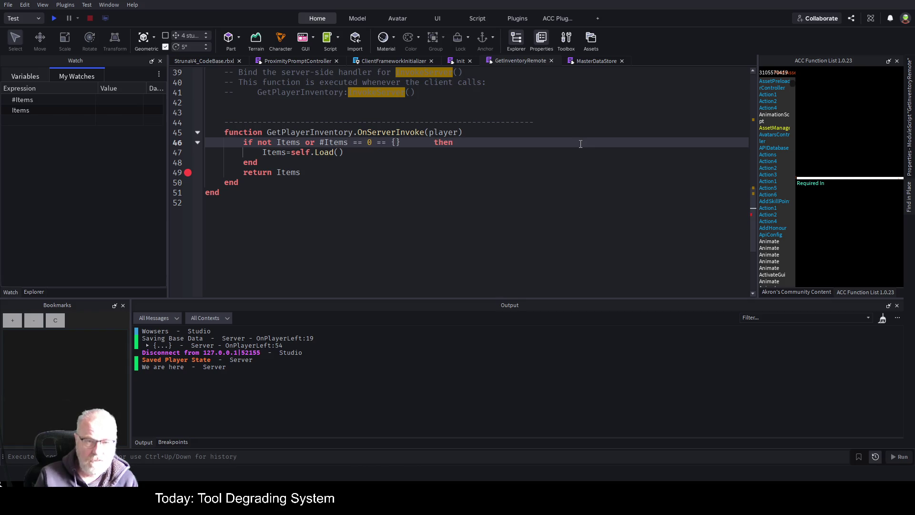
pyautogui.press('Delete')
pyautogui.press('Delete')
pyautogui.press('Delete')
pyautogui.press('Down')
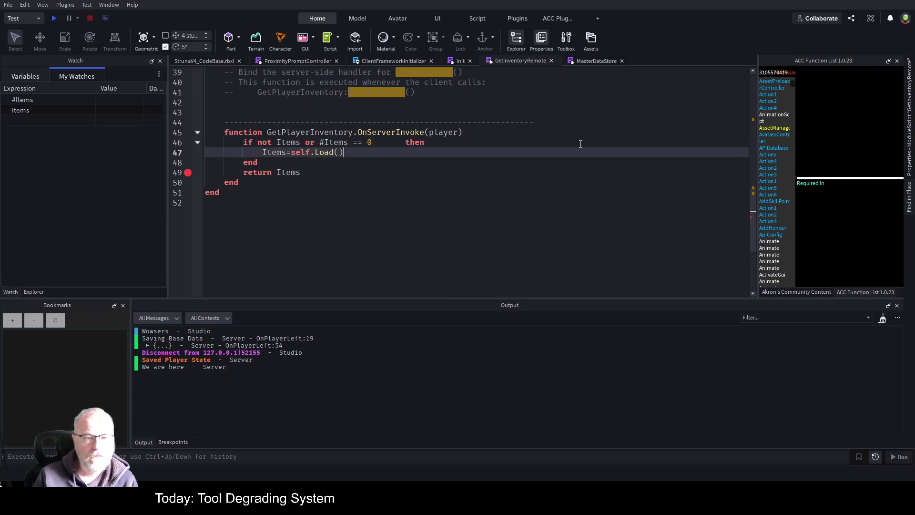
pyautogui.hotkey('ctrl', 's')
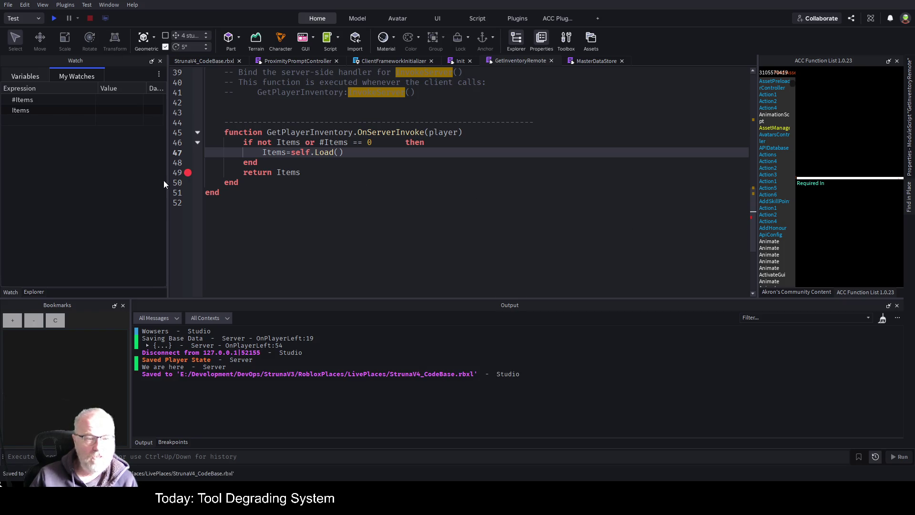
pyautogui.hotkey('ctrl', 'End')
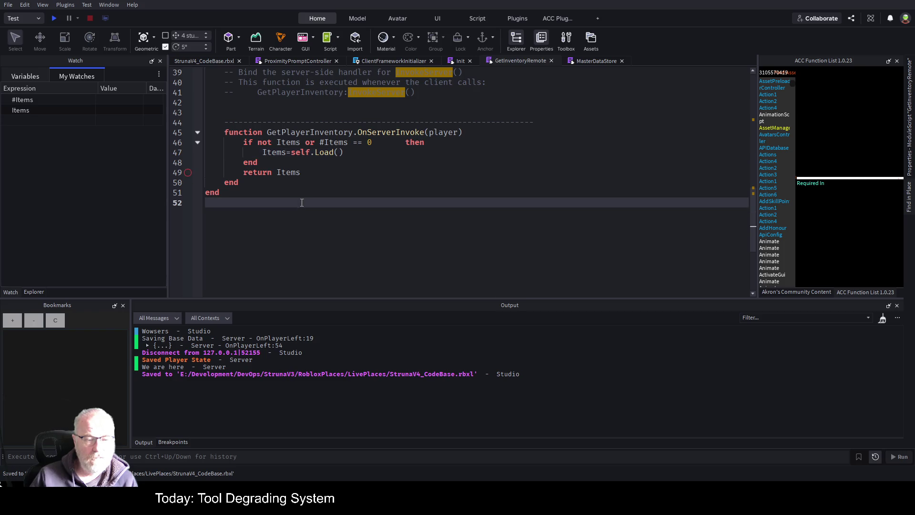
pyautogui.hotkey('ctrl', 's')
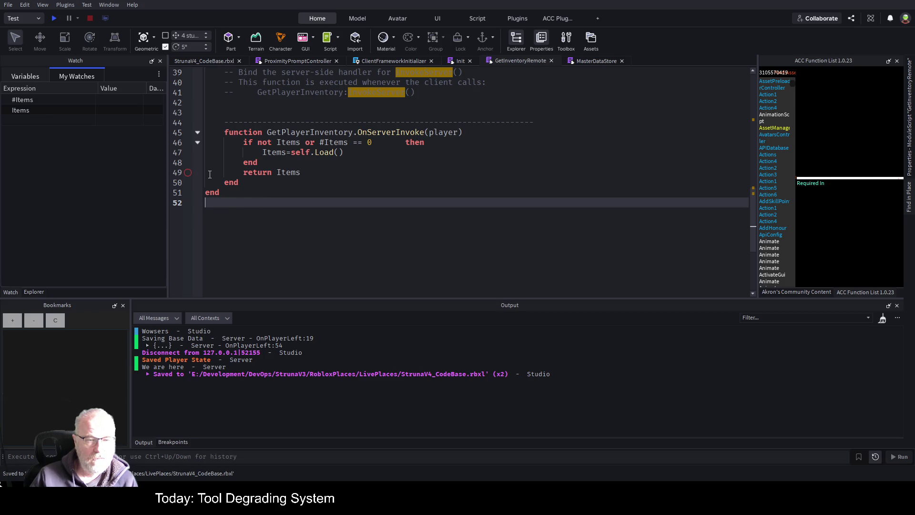
pyautogui.click(184, 175)
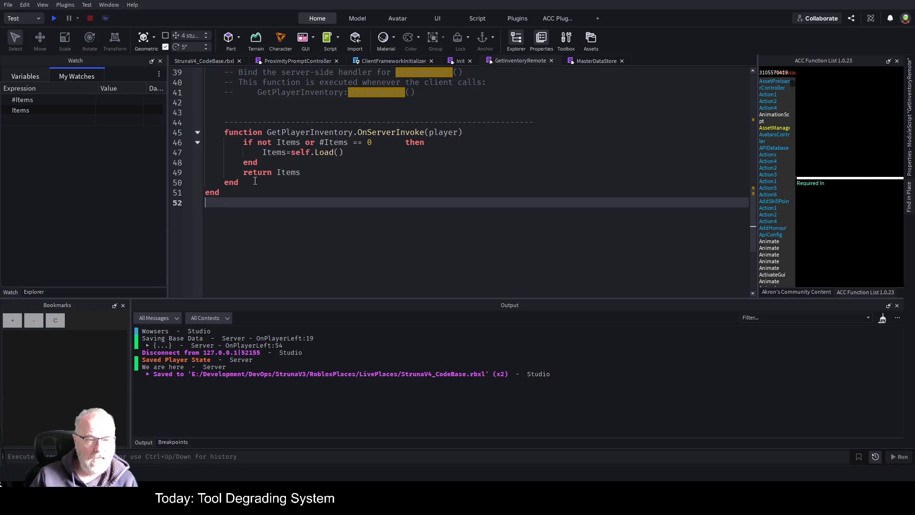
pyautogui.click(282, 173)
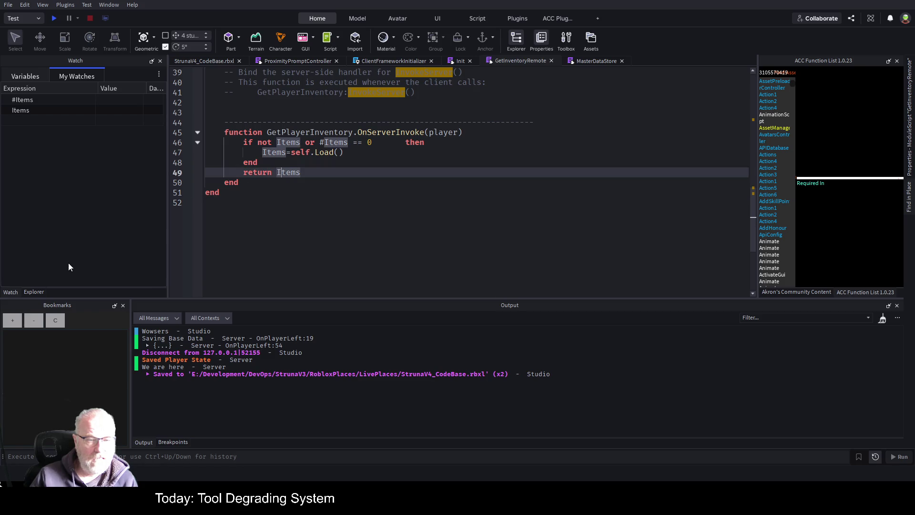
pyautogui.click(14, 320)
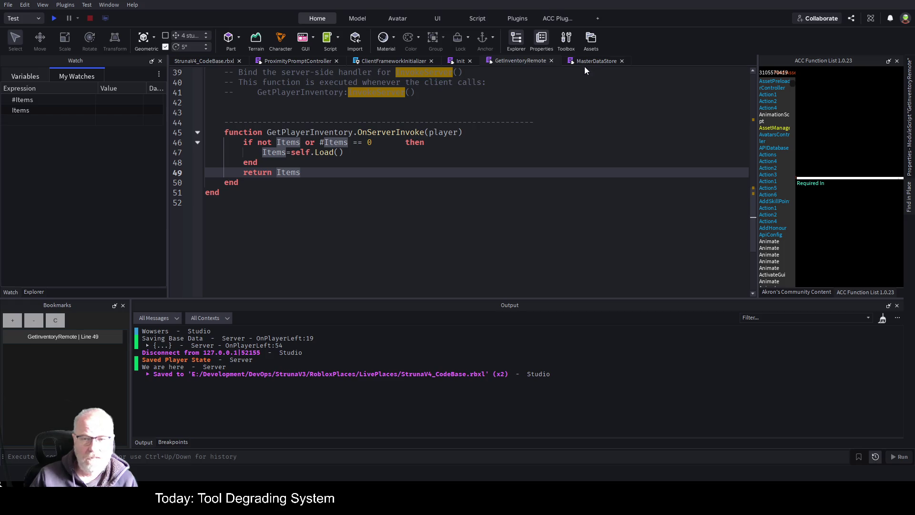
# Close the MasterDataStore, Init and ClientFrameworkInitializer tabs, then start another play test
pyautogui.click(459, 62)
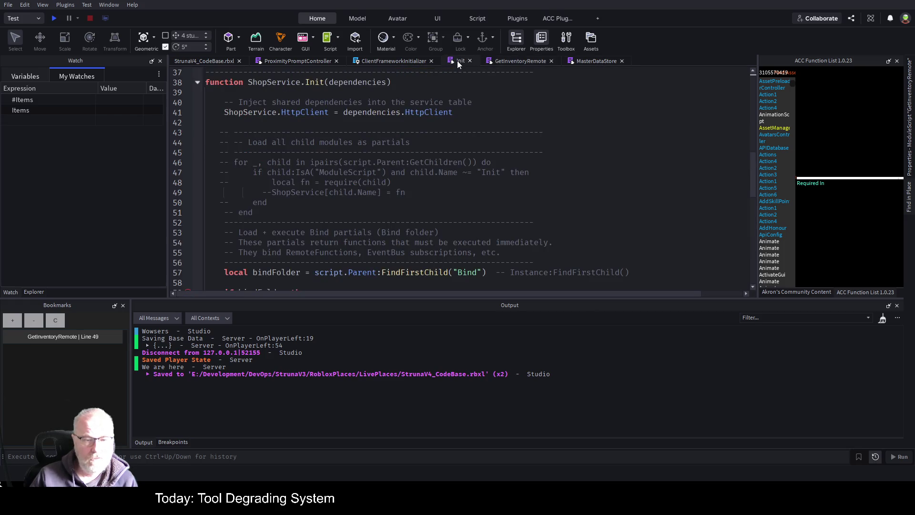
pyautogui.click(622, 62)
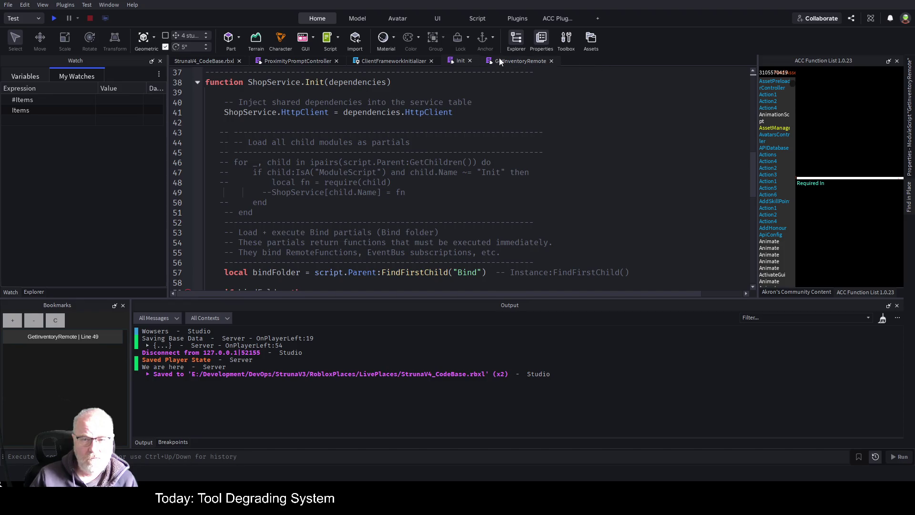
pyautogui.click(470, 60)
pyautogui.click(397, 61)
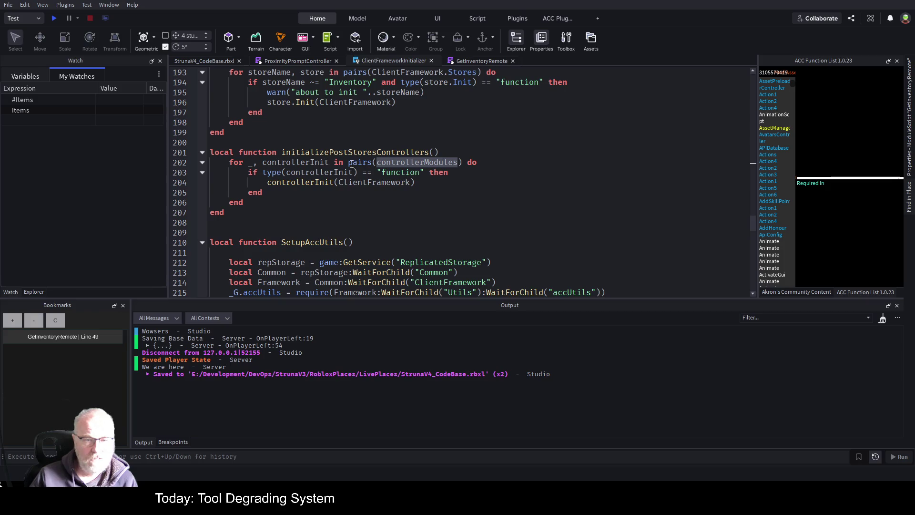
pyautogui.click(431, 60)
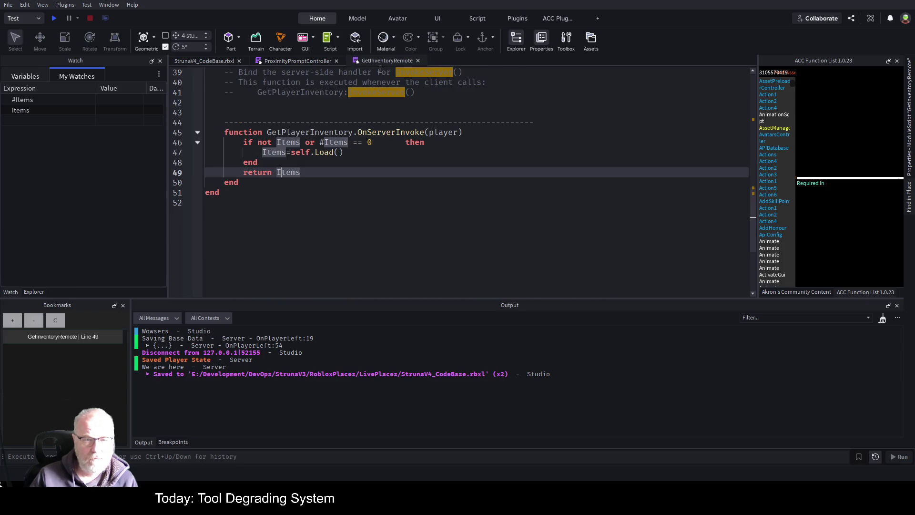
pyautogui.click(310, 62)
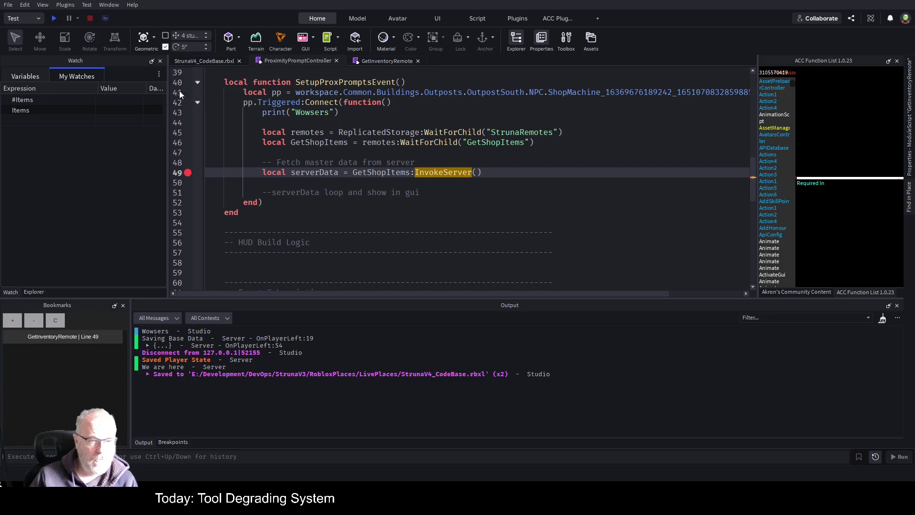
pyautogui.click(54, 18)
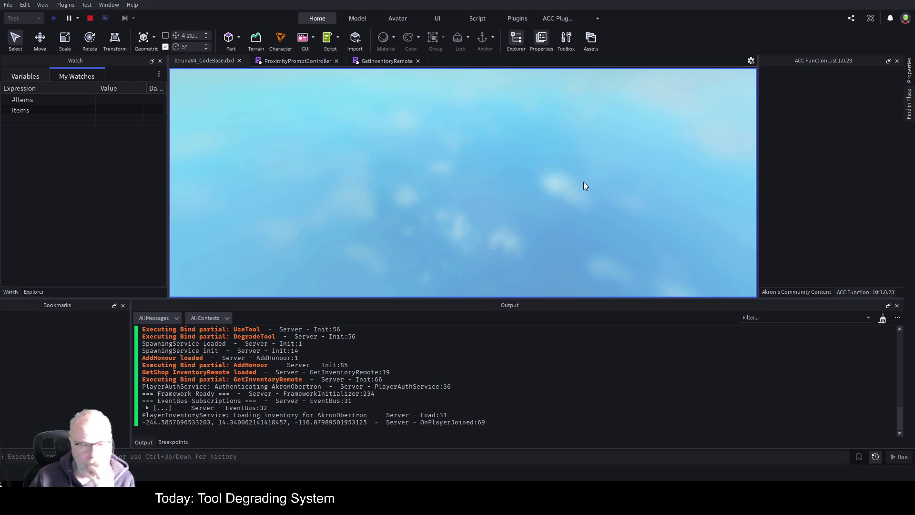
# Trigger the Struna Inc Shop prompt, resume past the breakpoint, and jump to the nil-value error at GetInventoryRemote line 47
pyautogui.click(893, 311)
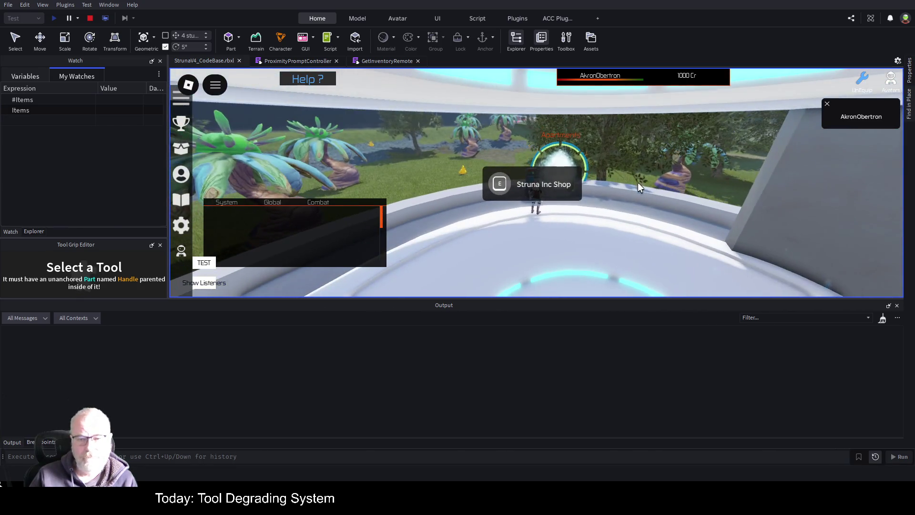
pyautogui.click(500, 185)
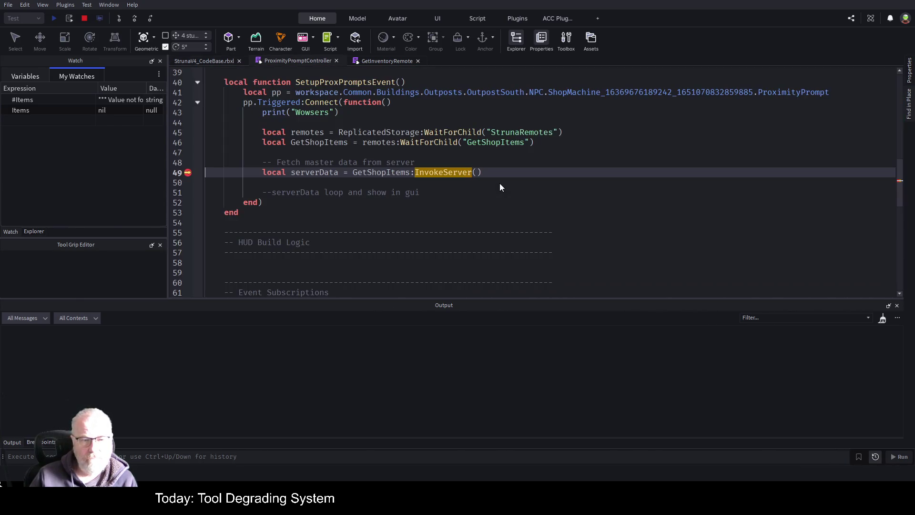
pyautogui.click(136, 19)
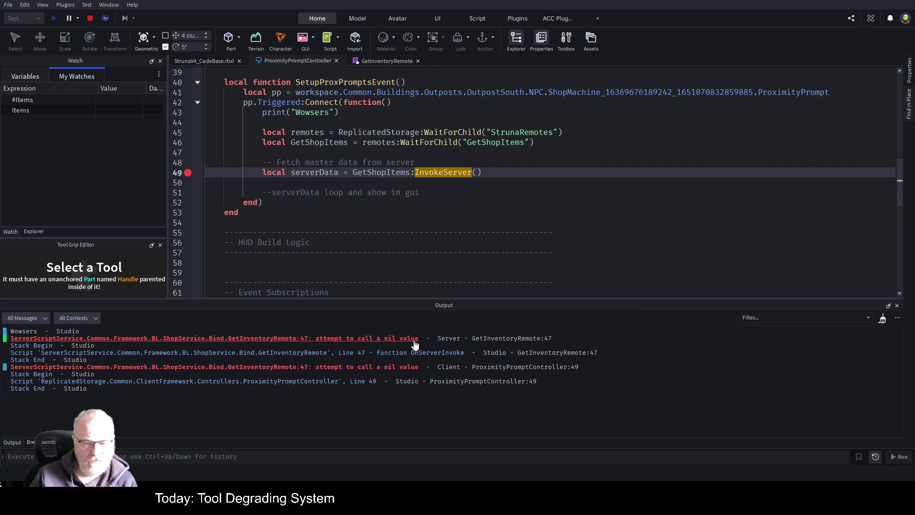
pyautogui.click(415, 341)
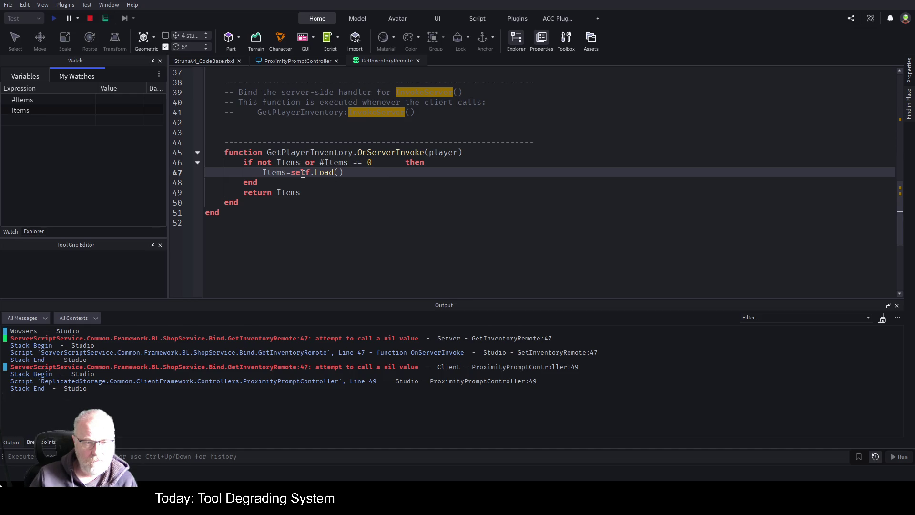
# Re-trigger the Struna Inc Shop prompt from the client view, stop the play test, and save the place
pyautogui.click(210, 62)
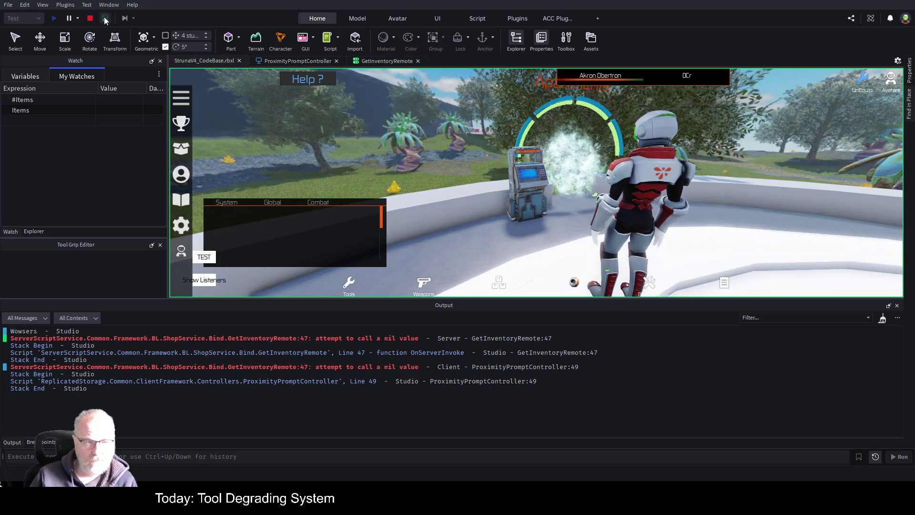
pyautogui.click(105, 18)
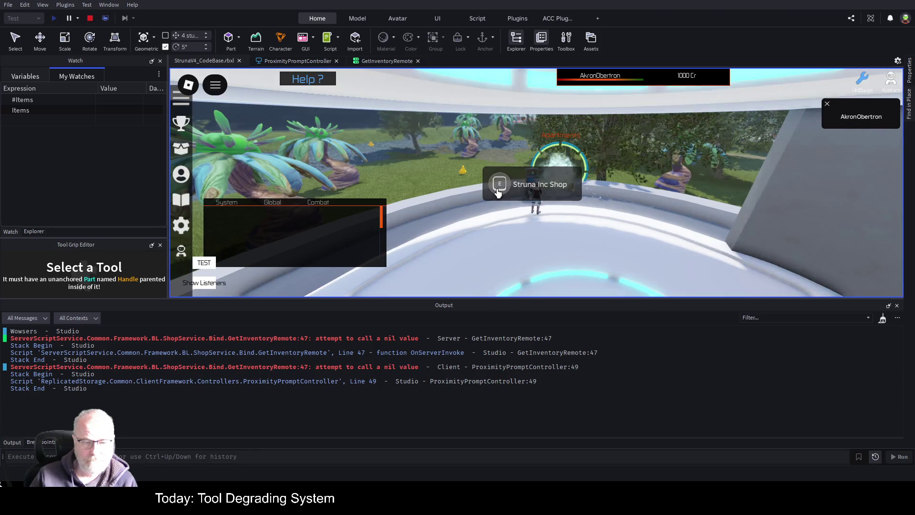
pyautogui.click(497, 190)
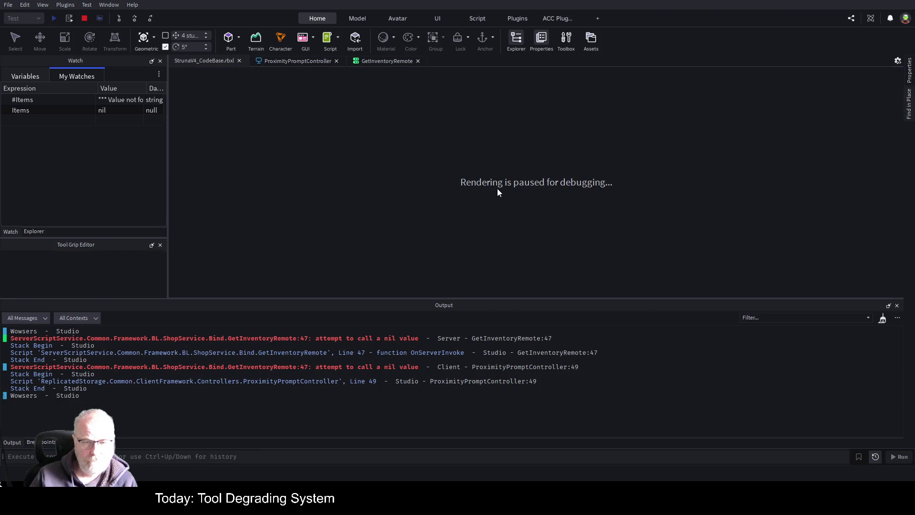
pyautogui.click(383, 62)
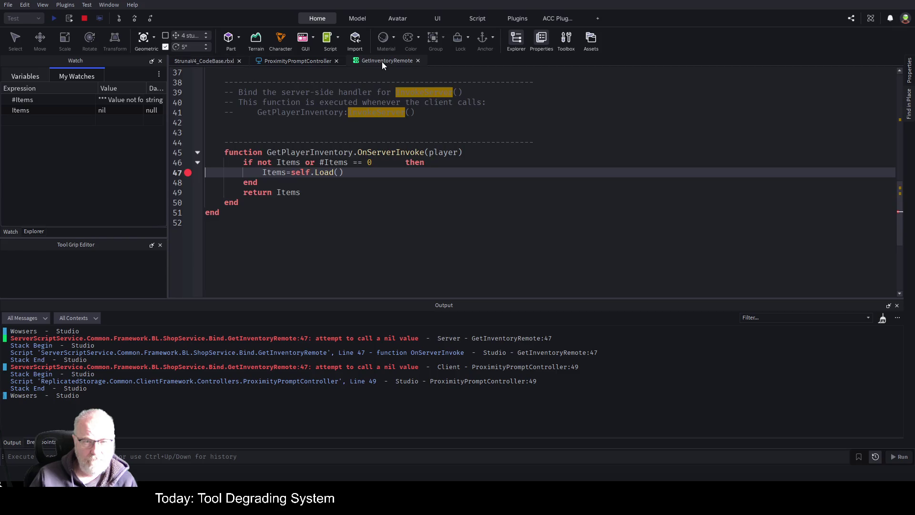
pyautogui.click(87, 18)
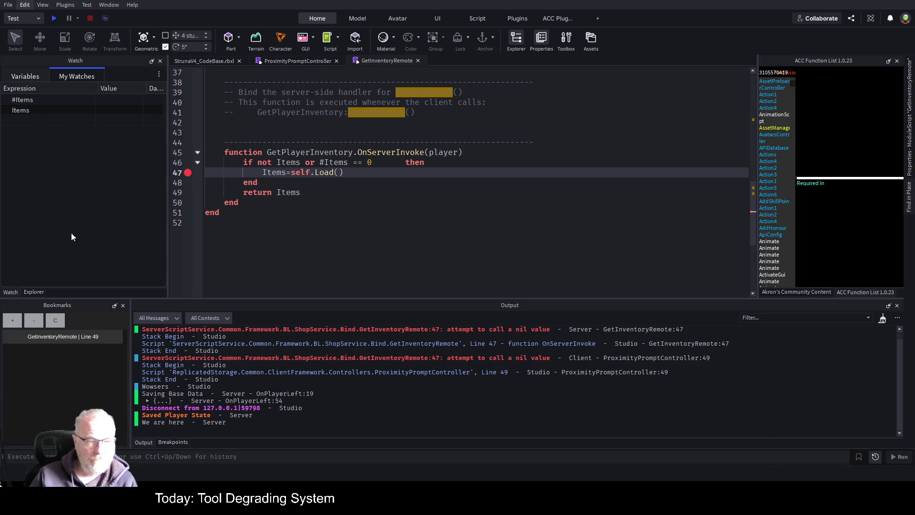
pyautogui.click(499, 263)
pyautogui.hotkey('ctrl', 's')
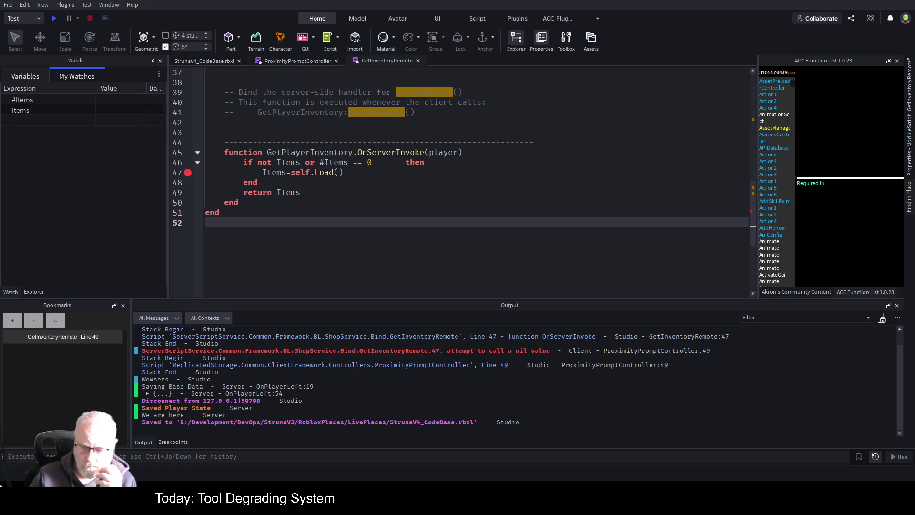
pyautogui.click(314, 196)
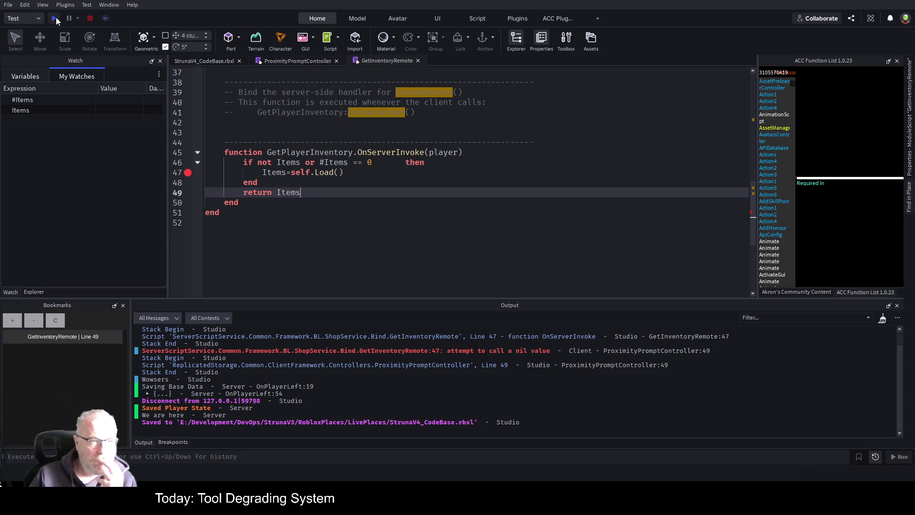
# Play-test, clear Output, trigger the shop with E, and resume to the line 47 server breakpoint's variables
pyautogui.click(54, 18)
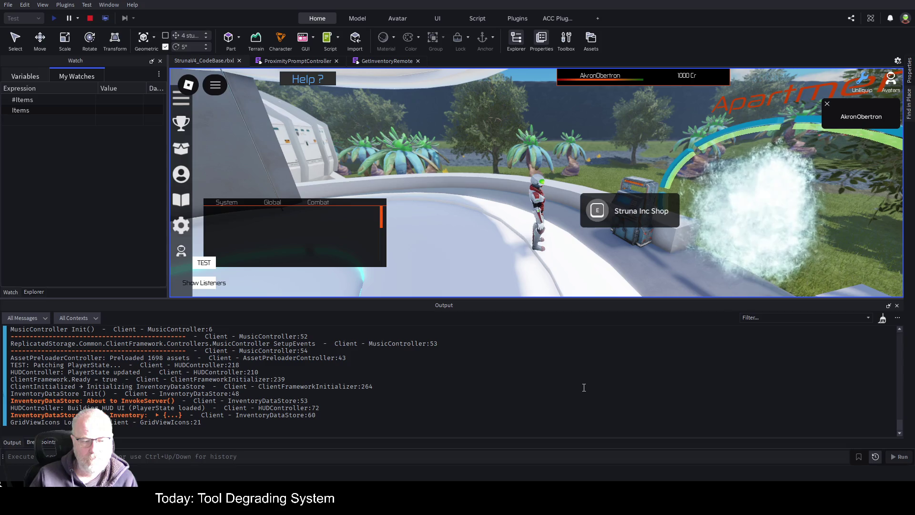
pyautogui.hotkey('ctrl', 'k')
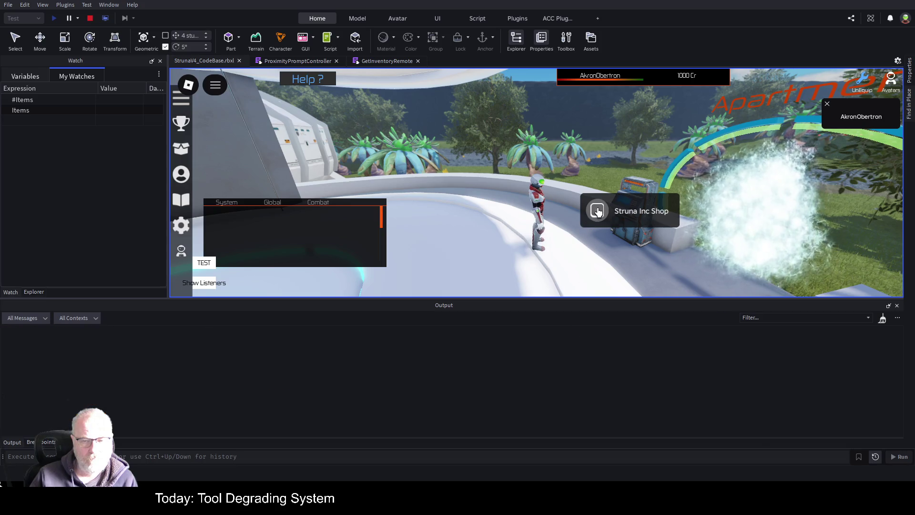
pyautogui.press('e')
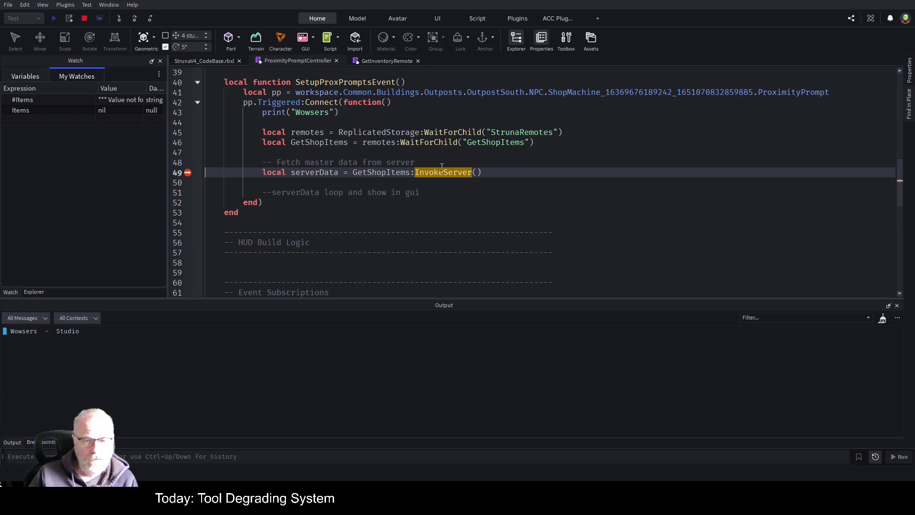
pyautogui.press('F5')
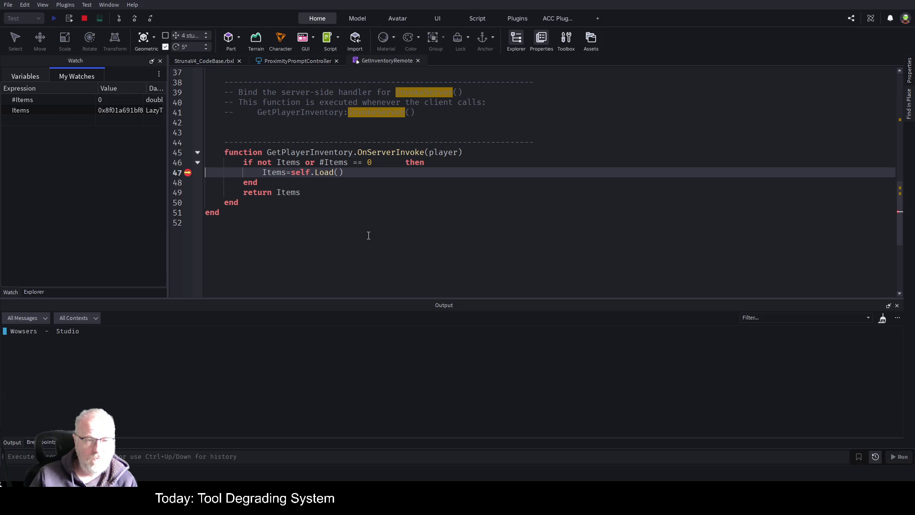
pyautogui.click(446, 247)
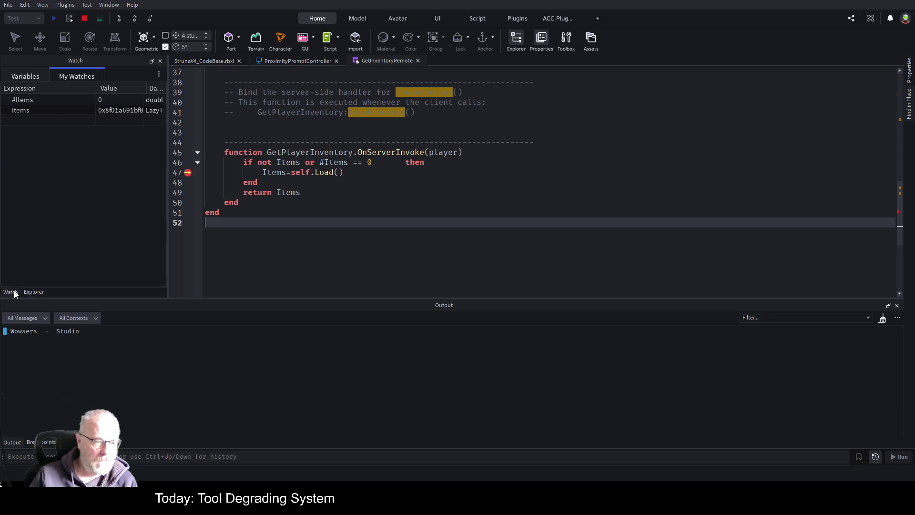
pyautogui.click(29, 78)
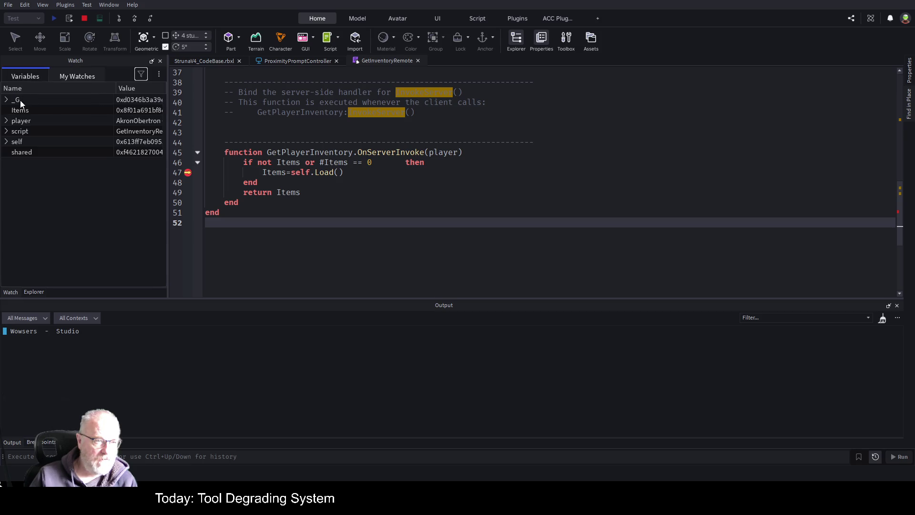
# Expand self in Watch Variables to confirm only HttpClient and Init, then stop the play test
pyautogui.click(7, 141)
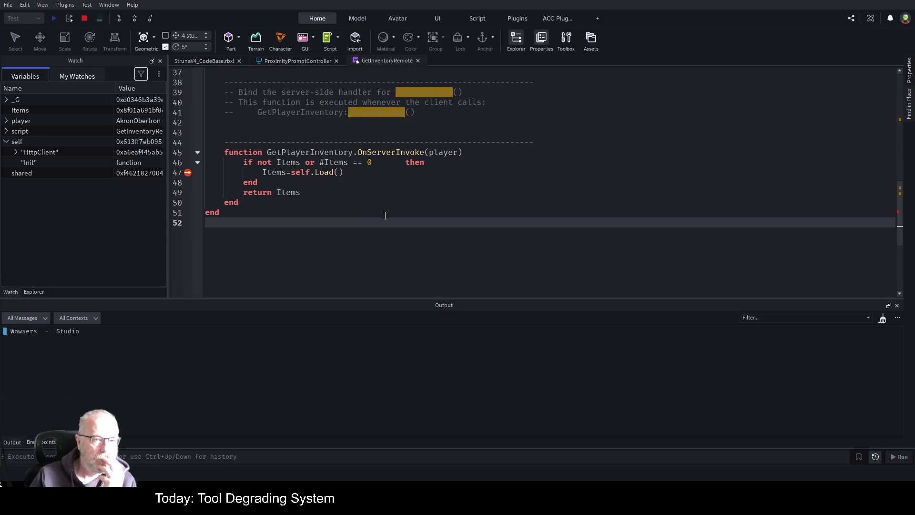
pyautogui.doubleClick(298, 152)
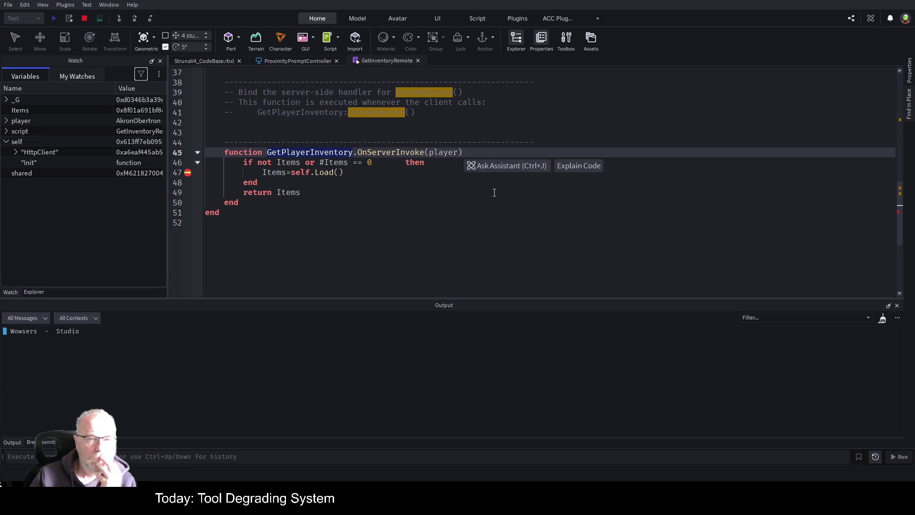
pyautogui.click(84, 19)
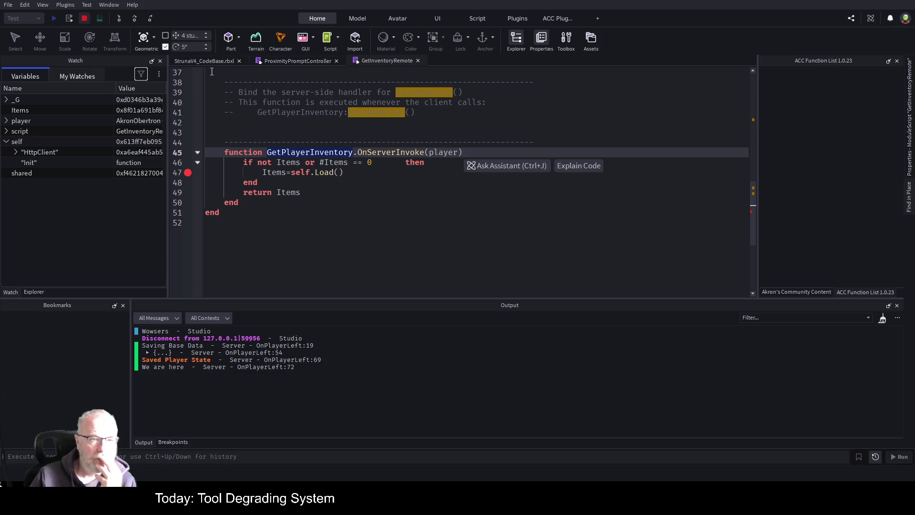
# Replace GetPlayerInventory on line 36 with GetShopItems copied from its string, and save
pyautogui.scroll(4, 436, 231)
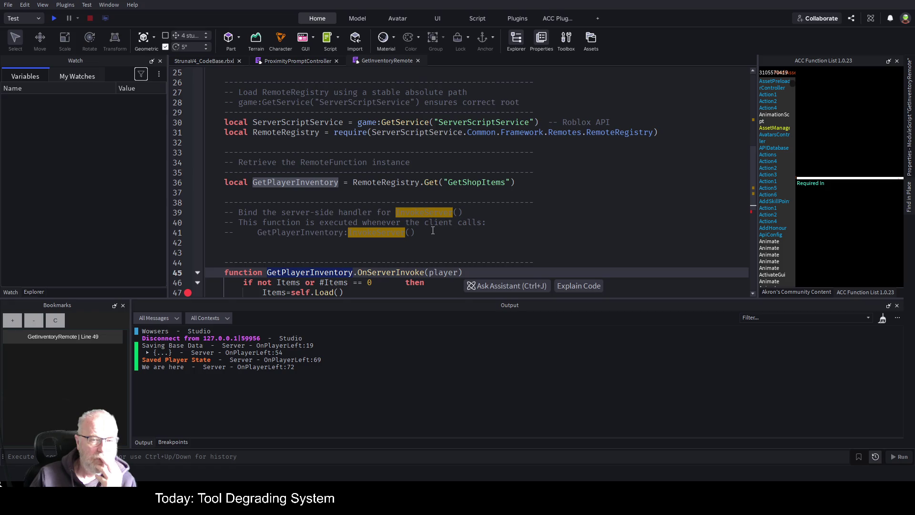
pyautogui.scroll(5, 432, 219)
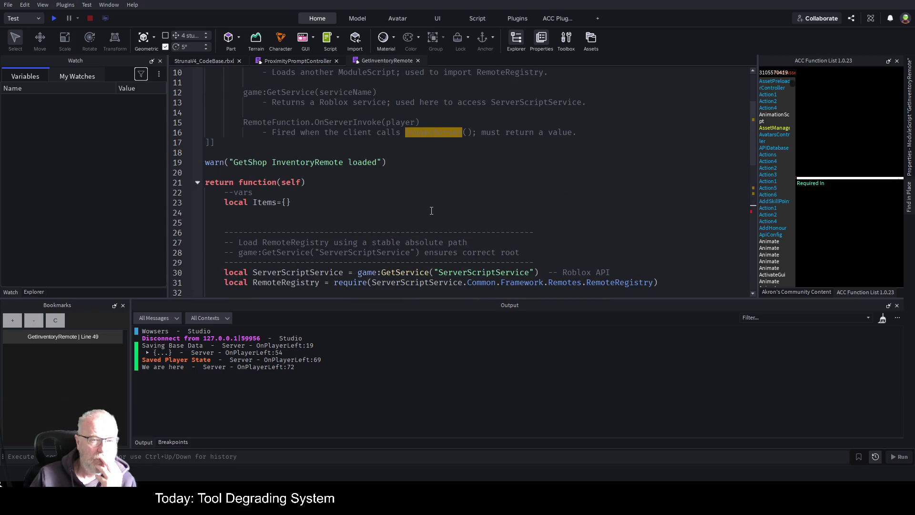
pyautogui.scroll(3, 432, 210)
pyautogui.scroll(-3, 405, 180)
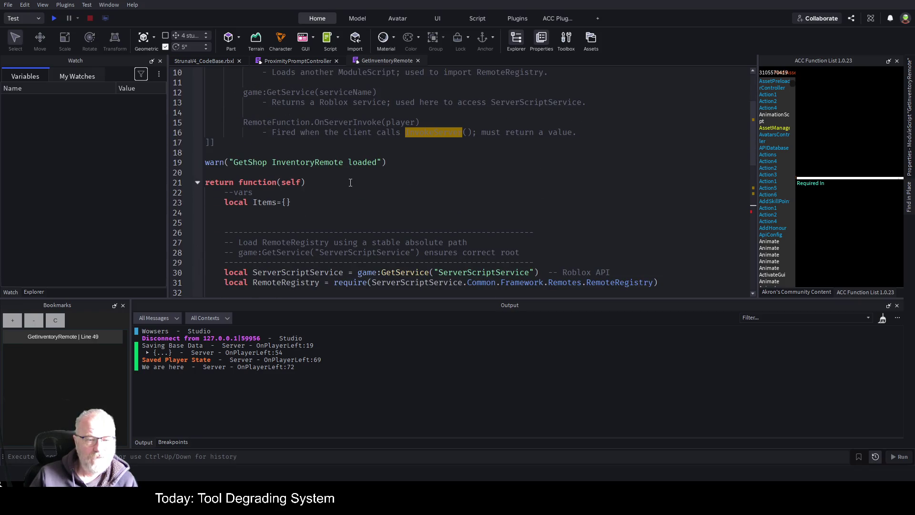
pyautogui.scroll(-2, 350, 183)
pyautogui.scroll(-2, 350, 183)
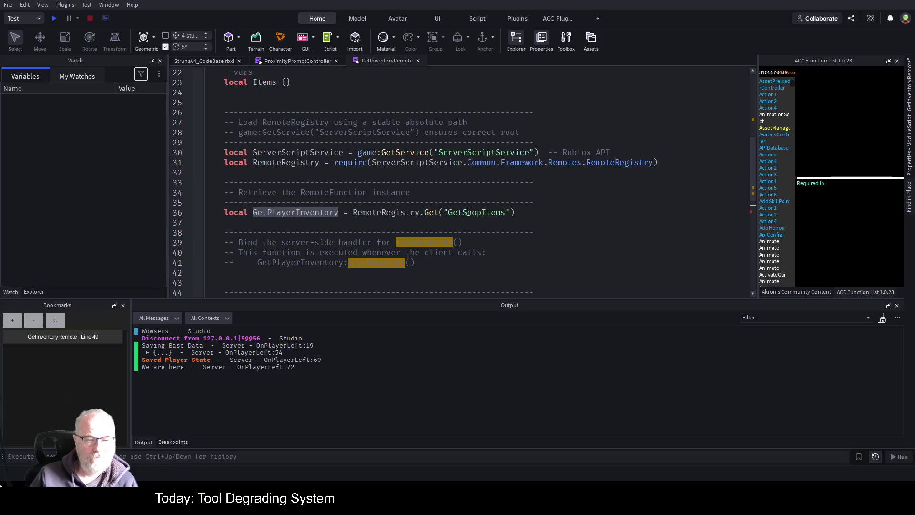
pyautogui.doubleClick(463, 213)
pyautogui.hotkey('ctrl', 'c')
pyautogui.doubleClick(296, 212)
pyautogui.hotkey('ctrl', 'v')
pyautogui.hotkey('ctrl', 's')
# Paste GetShopItems over GetPlayerInventory on line 45, save, and start a new play test
pyautogui.scroll(-3, 380, 176)
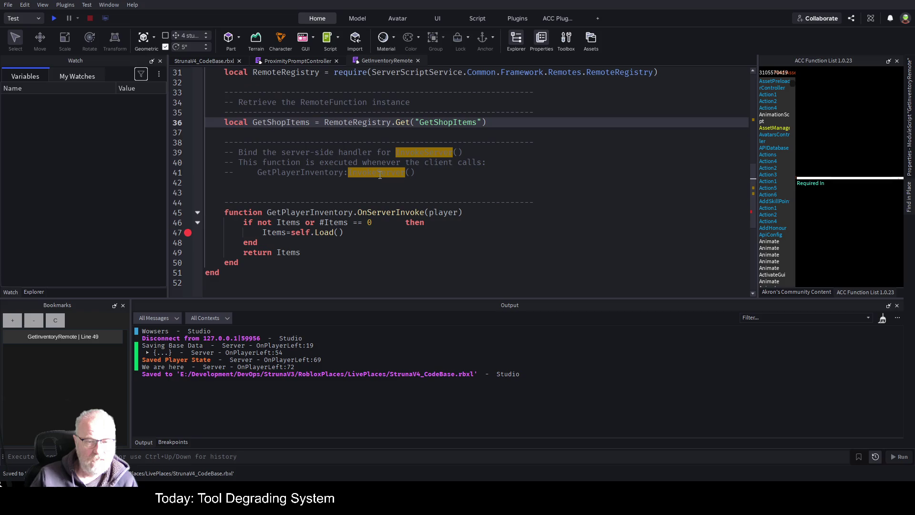
pyautogui.doubleClick(329, 212)
pyautogui.hotkey('ctrl', 'v')
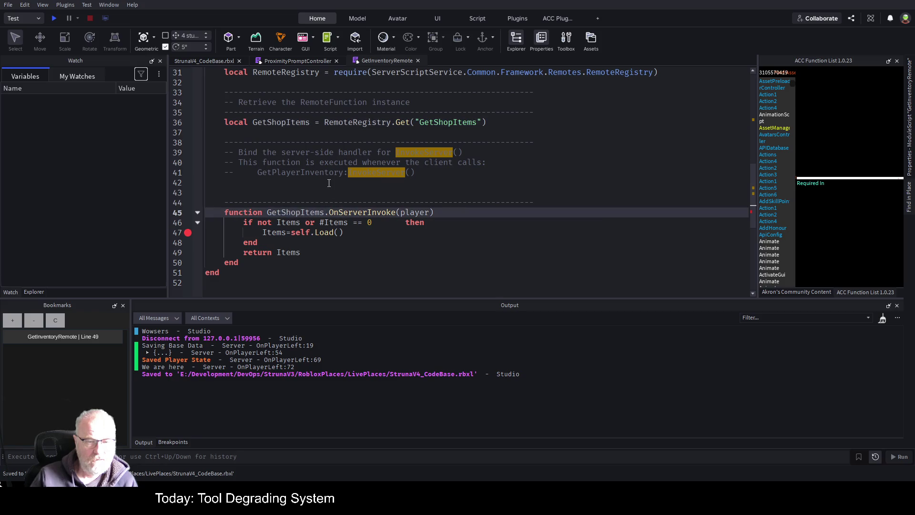
pyautogui.hotkey('ctrl', 's')
pyautogui.scroll(-3, 346, 209)
pyautogui.scroll(4, 371, 257)
pyautogui.click(557, 243)
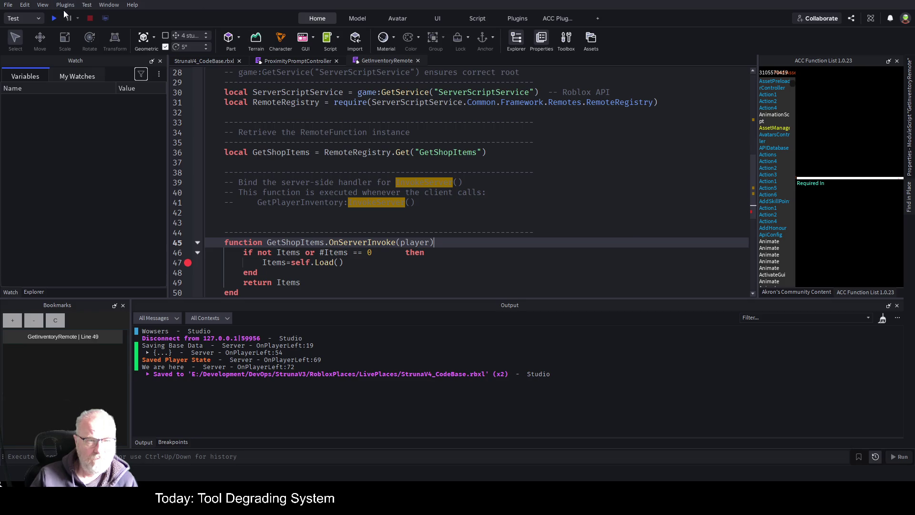
pyautogui.click(54, 19)
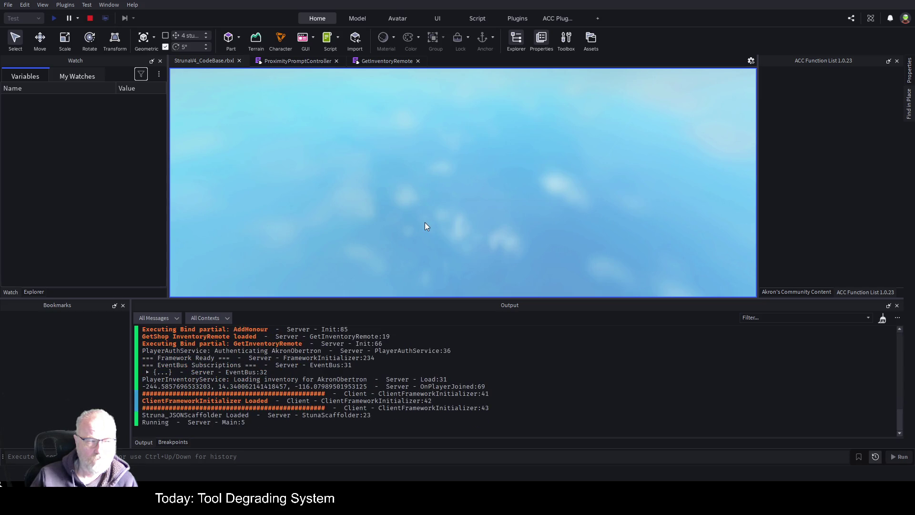
# Clear Output and trigger the Struna Inc Shop prompt to pause at the line 49 GetShopItems:InvokeServer() breakpoint
pyautogui.press('w')
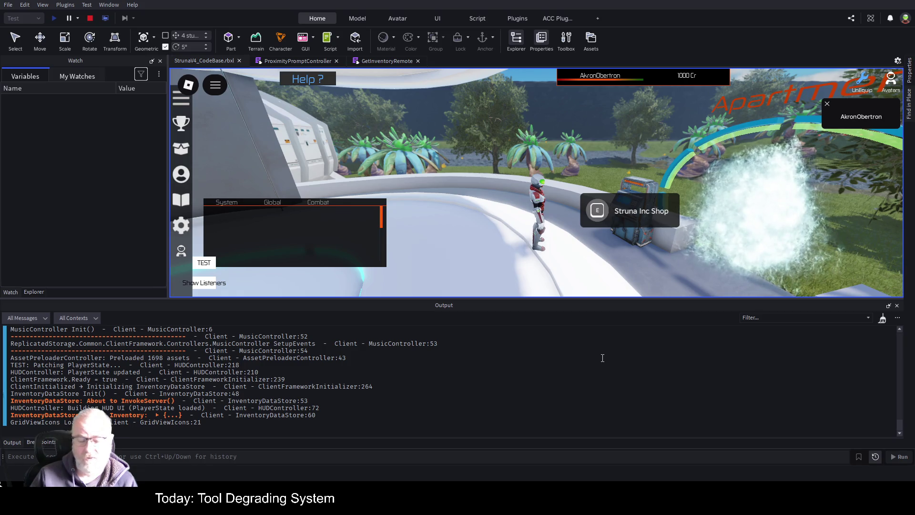
pyautogui.hotkey('ctrl', 'k')
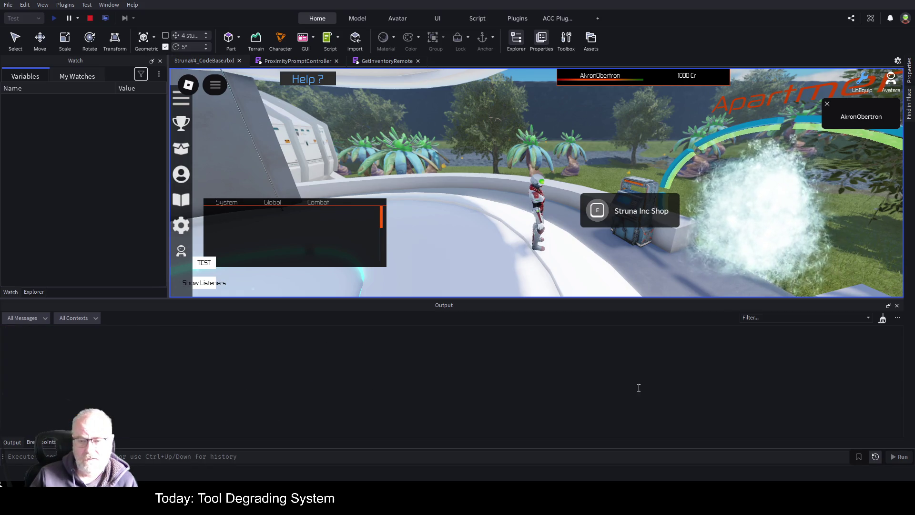
pyautogui.click(597, 212)
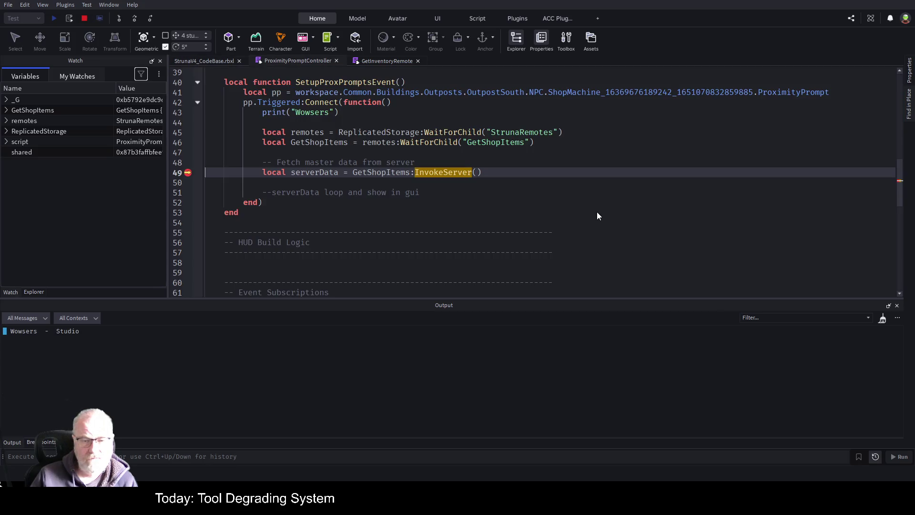
pyautogui.press('F5')
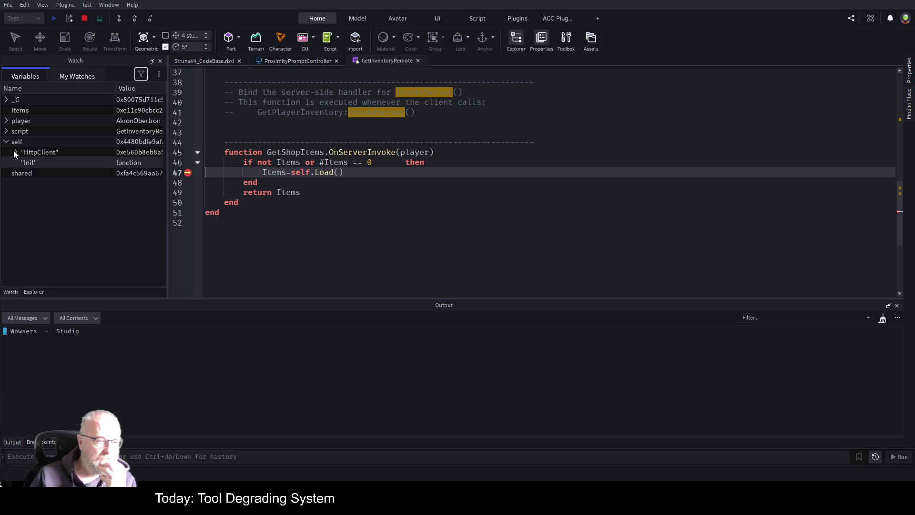
pyautogui.click(17, 152)
pyautogui.click(16, 151)
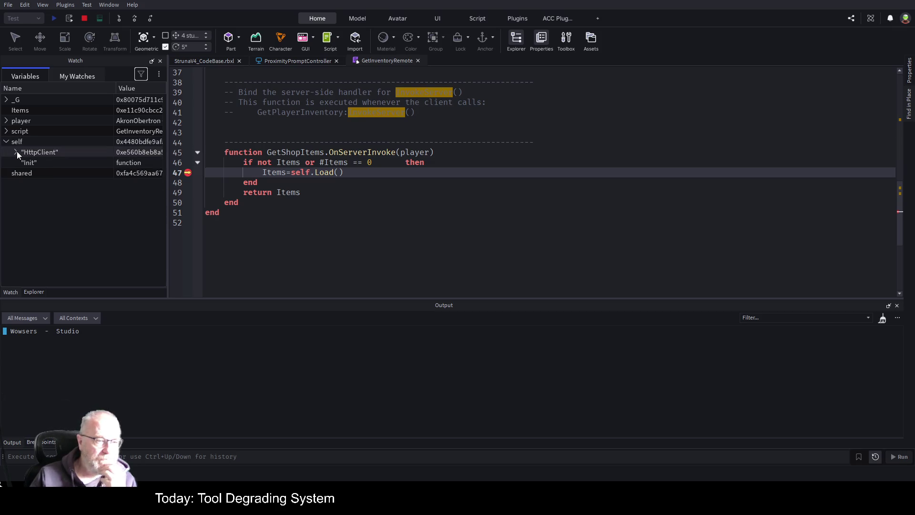
pyautogui.scroll(8, 471, 203)
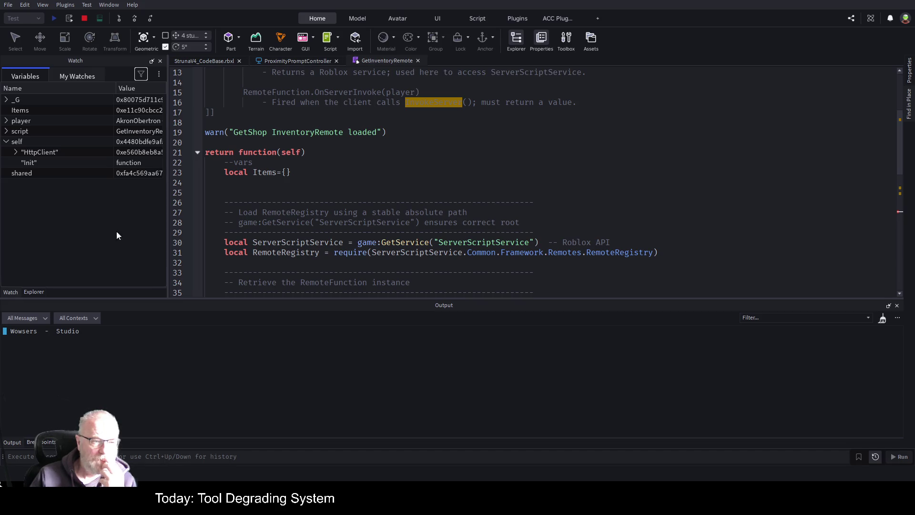
pyautogui.click(34, 292)
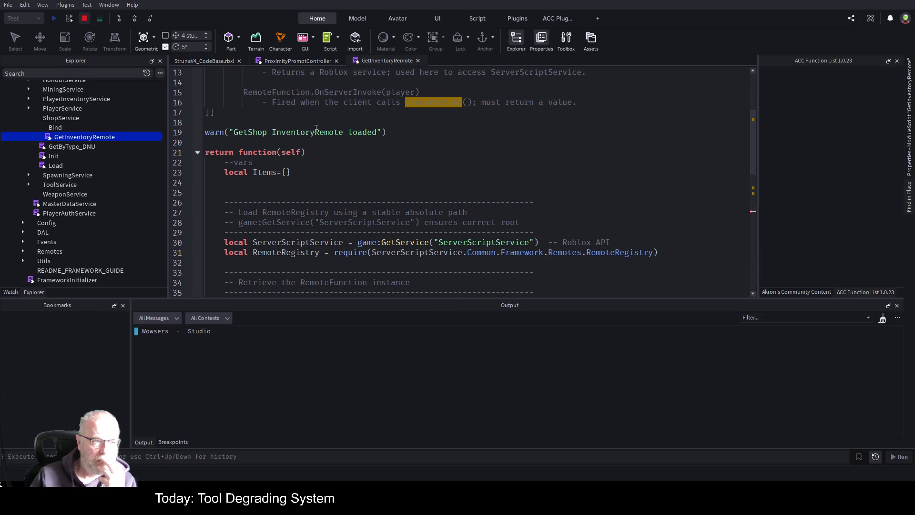
# Stop the play test and open ShopService's Init script, placing the caret after the HttpClient line
pyautogui.hotkey('shift', 'F5')
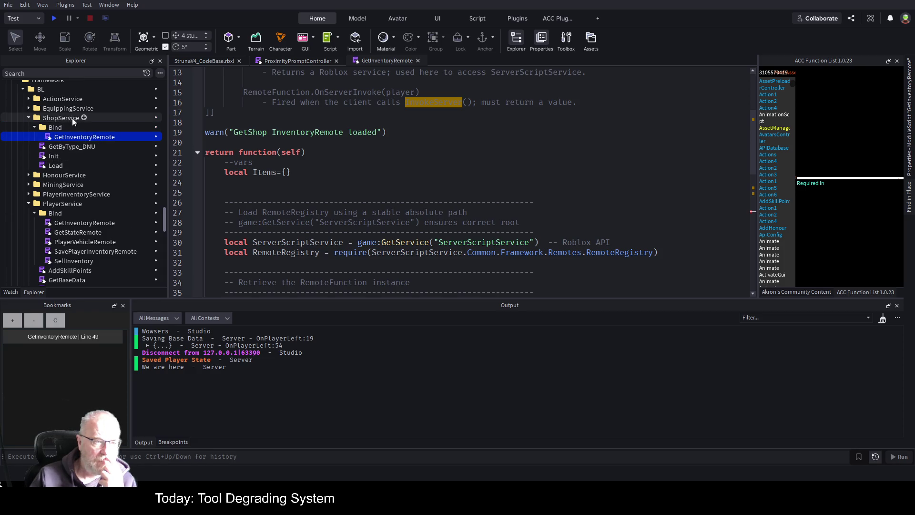
pyautogui.doubleClick(52, 157)
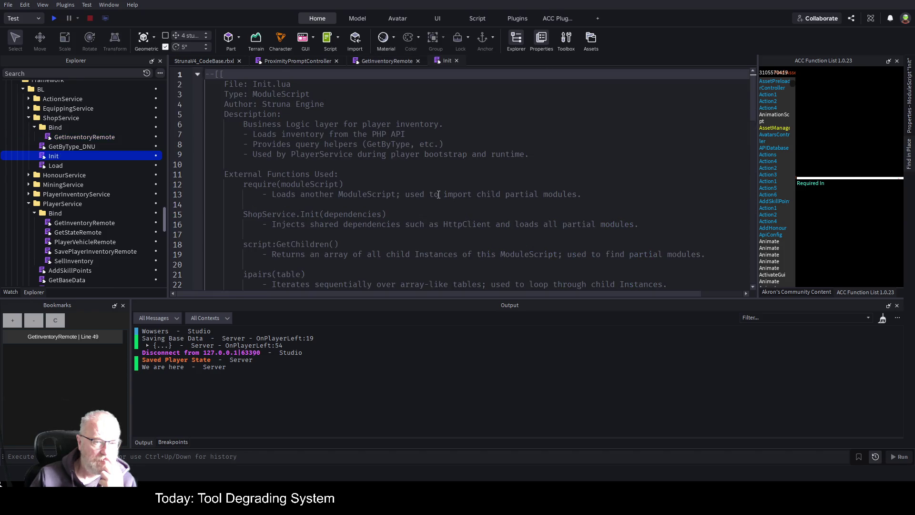
pyautogui.scroll(-11, 438, 195)
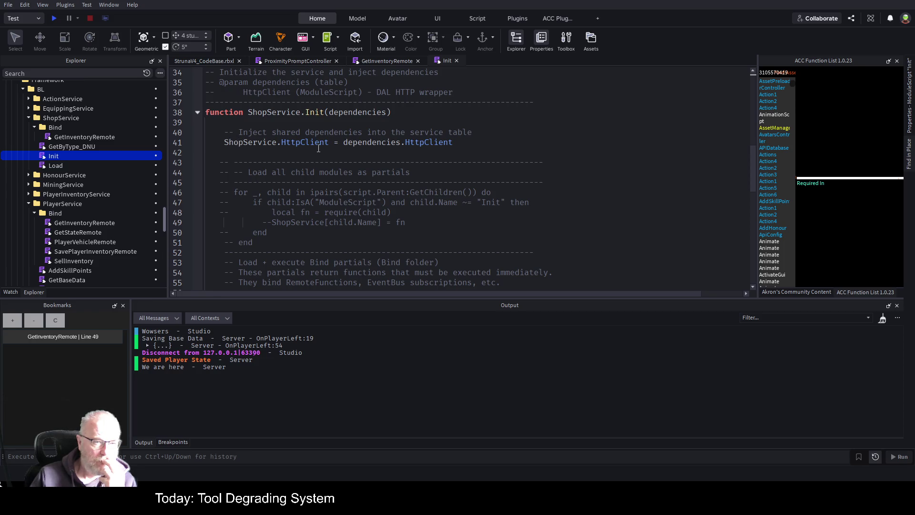
pyautogui.click(468, 146)
# Add 'ShopService.Load = dependencies.Load' below the HttpClient injection and save
pyautogui.press('Return')
pyautogui.write('ShopService./')
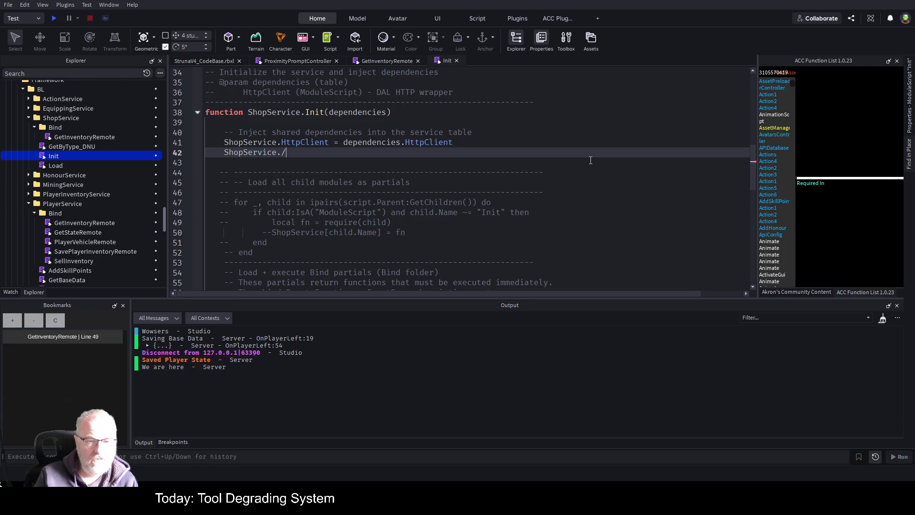
pyautogui.press('BackSpace')
pyautogui.write('Load')
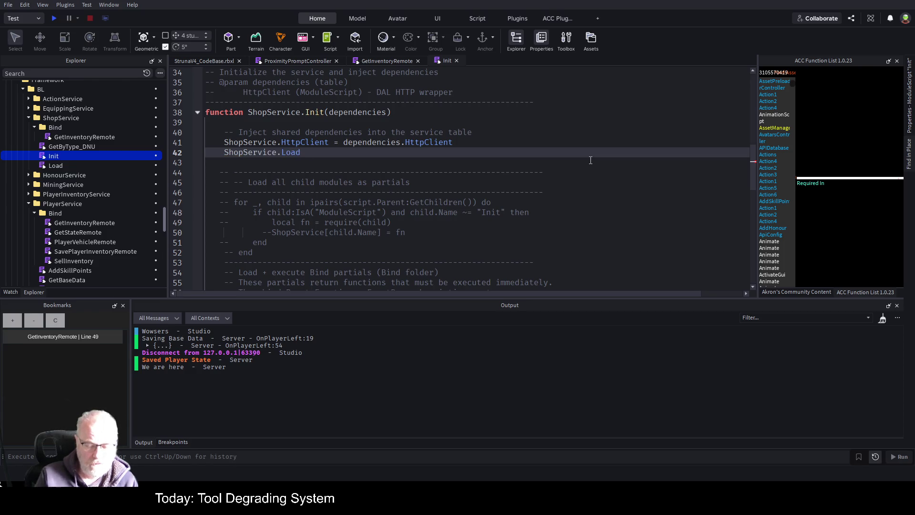
pyautogui.write(' = de')
pyautogui.press('Tab')
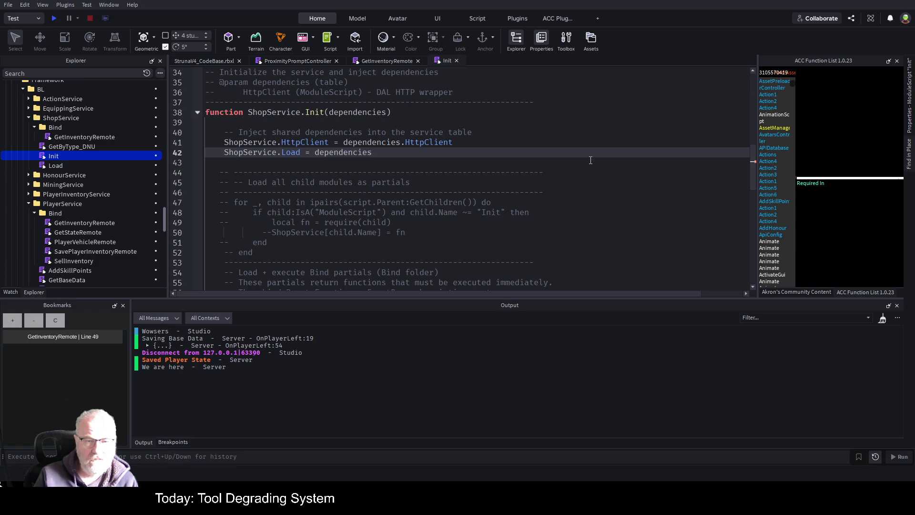
pyautogui.write('.Load')
pyautogui.hotkey('ctrl', 's')
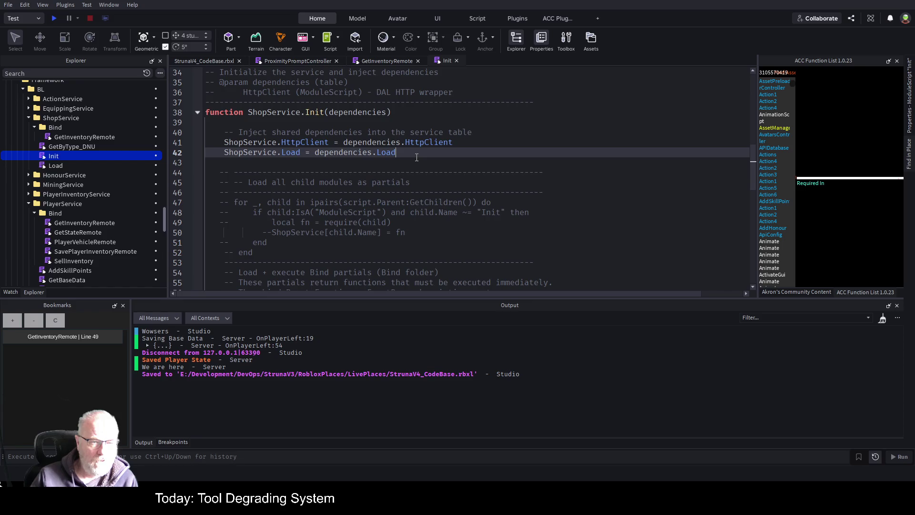
# Delete the new Load assignment line again and save the Init script
pyautogui.scroll(-4, 387, 151)
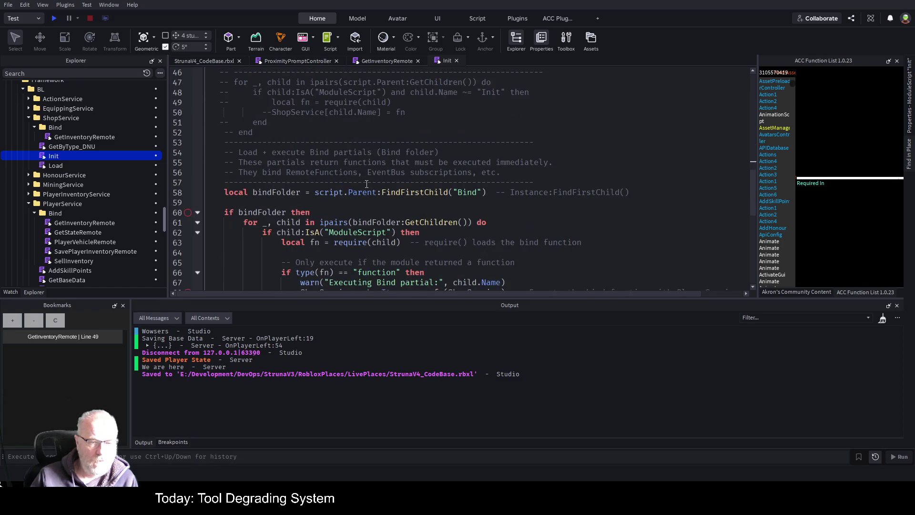
pyautogui.scroll(-4, 367, 184)
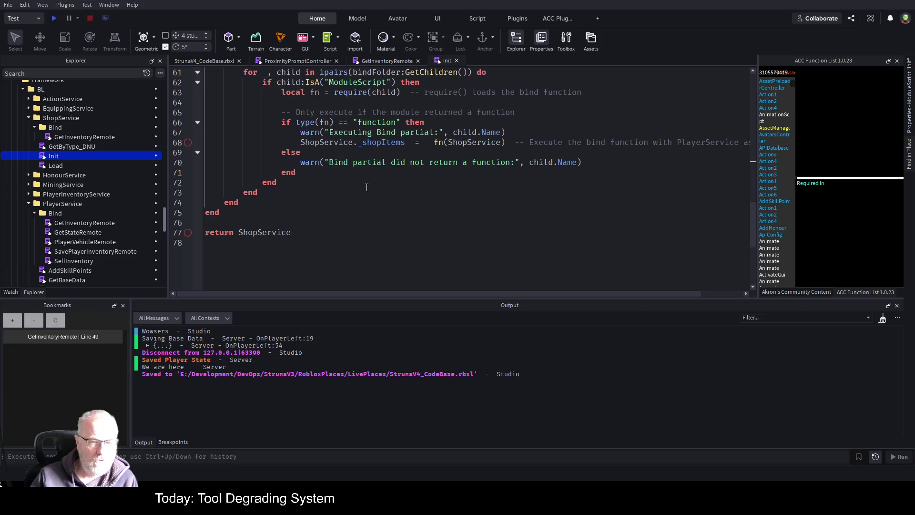
pyautogui.scroll(8, 364, 206)
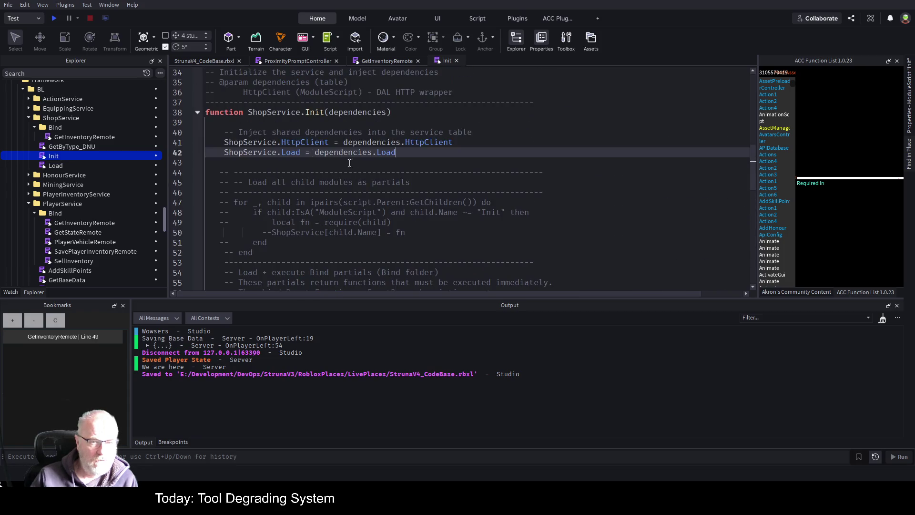
pyautogui.tripleClick(225, 152)
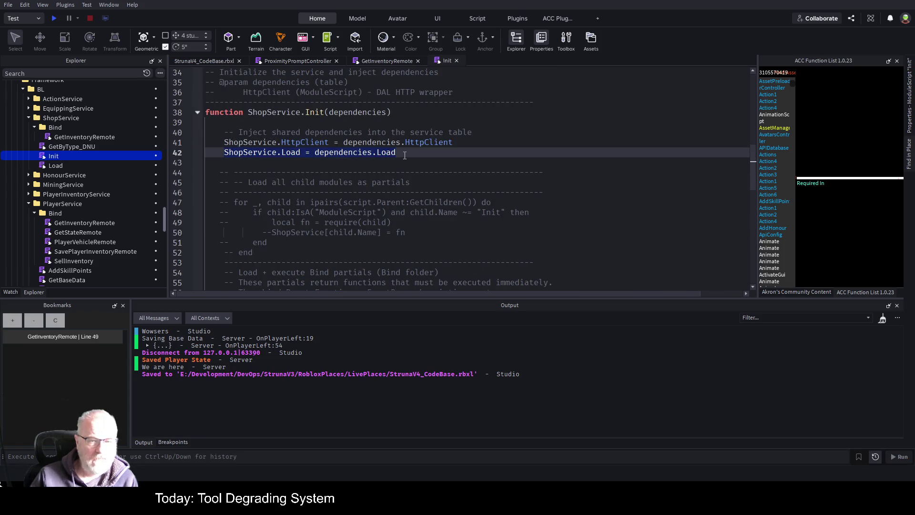
pyautogui.press('BackSpace')
pyautogui.hotkey('ctrl', 's')
pyautogui.scroll(-6, 328, 231)
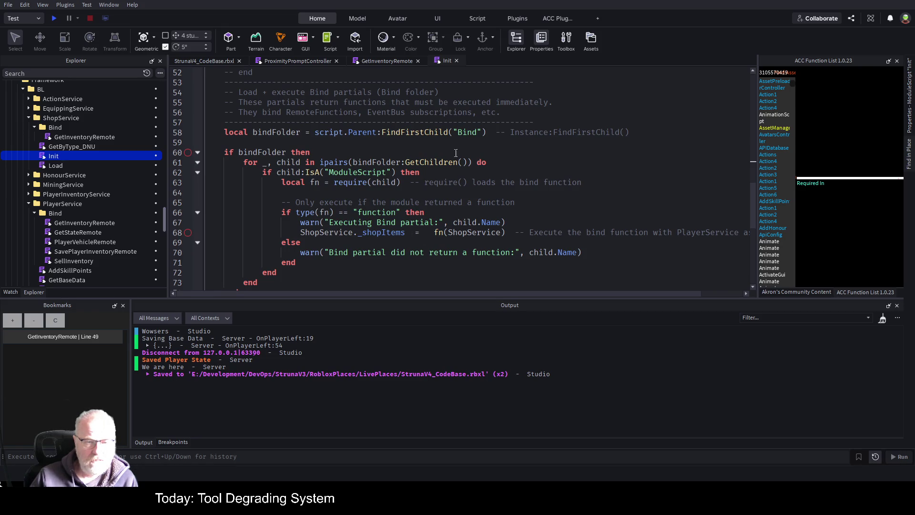
pyautogui.doubleClick(398, 231)
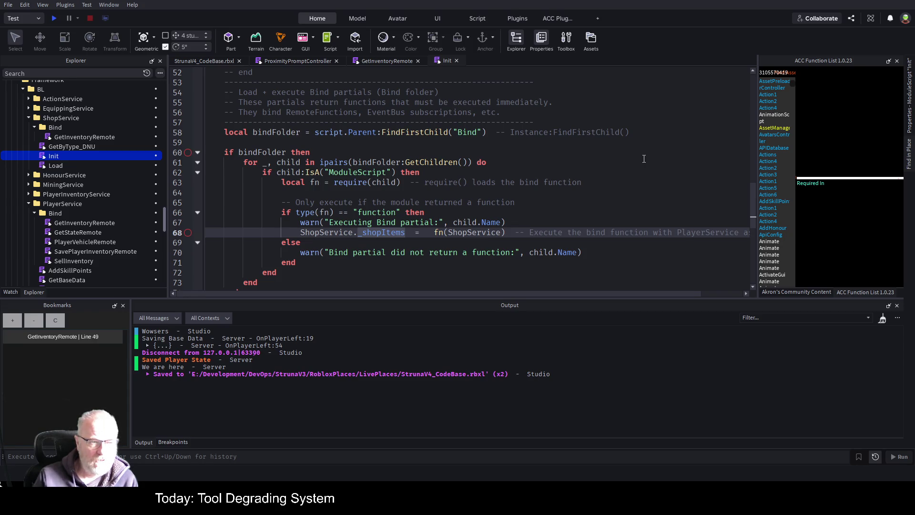
# On line 68, delete 'ShopService._shopItems =' so only fn(ShopService) remains, and save
pyautogui.press('Right')
pyautogui.press('Right')
pyautogui.press('Right')
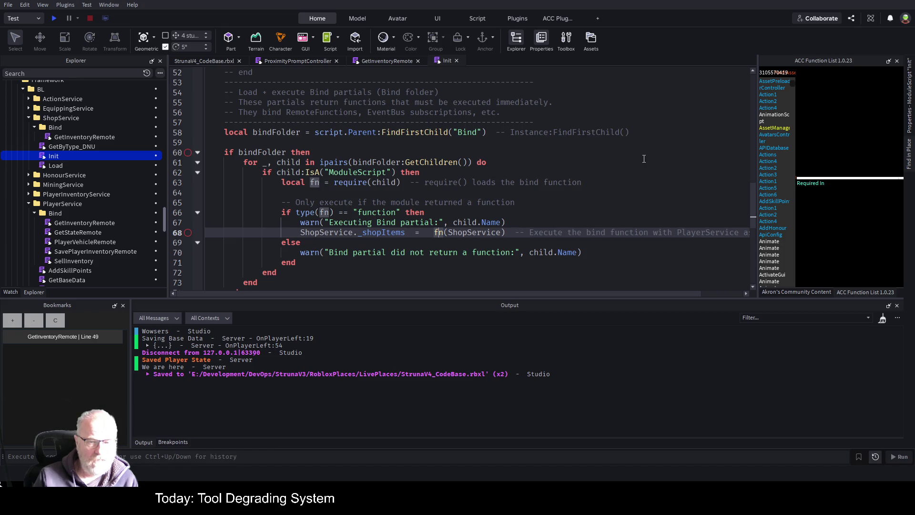
pyautogui.hotkey('shift', 'Home')
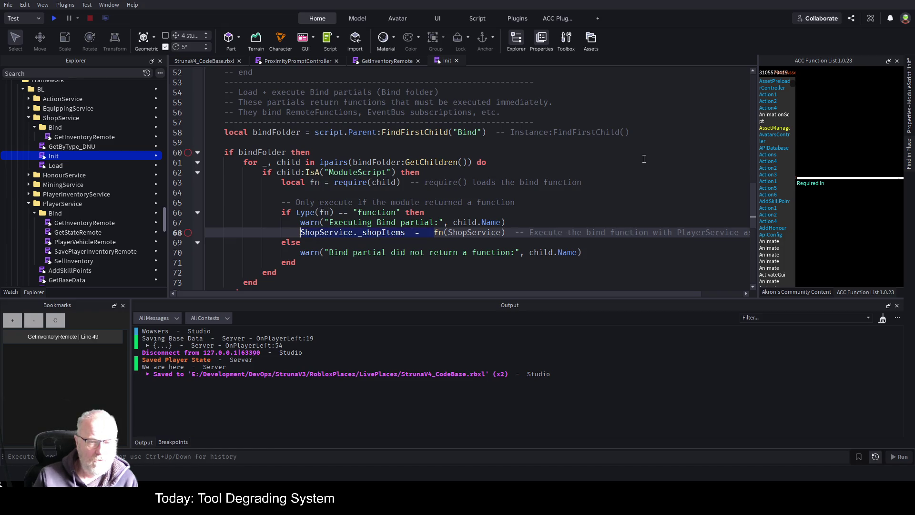
pyautogui.press('BackSpace')
pyautogui.hotkey('ctrl', 's')
pyautogui.scroll(-1, 402, 217)
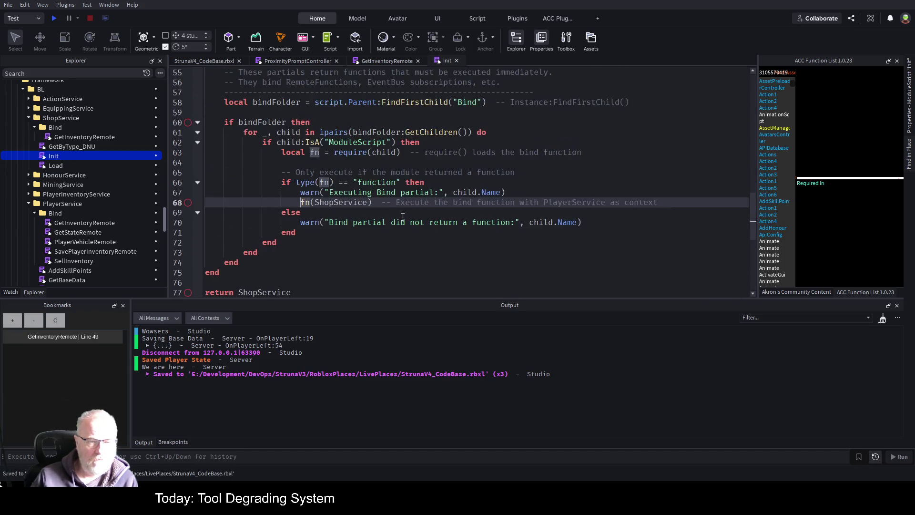
pyautogui.scroll(4, 403, 217)
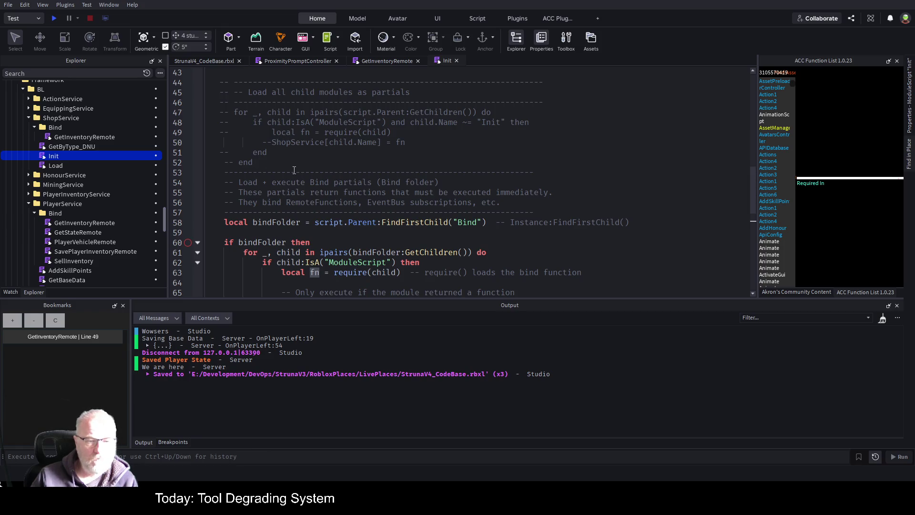
pyautogui.moveTo(267, 172); pyautogui.dragTo(210, 112)
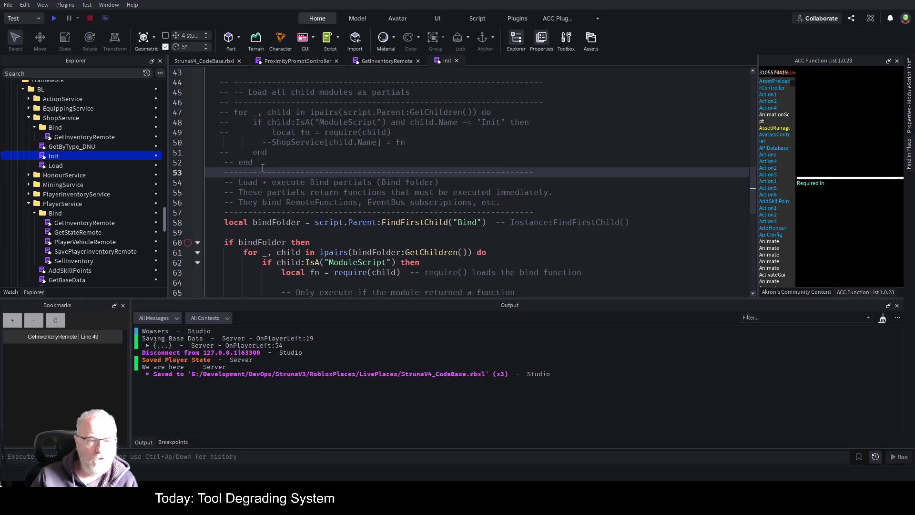
# Uncomment the partial-loading loop on lines 47–53, delete the GetByType_DNU module, and save
pyautogui.hotkey('ctrl', '/')
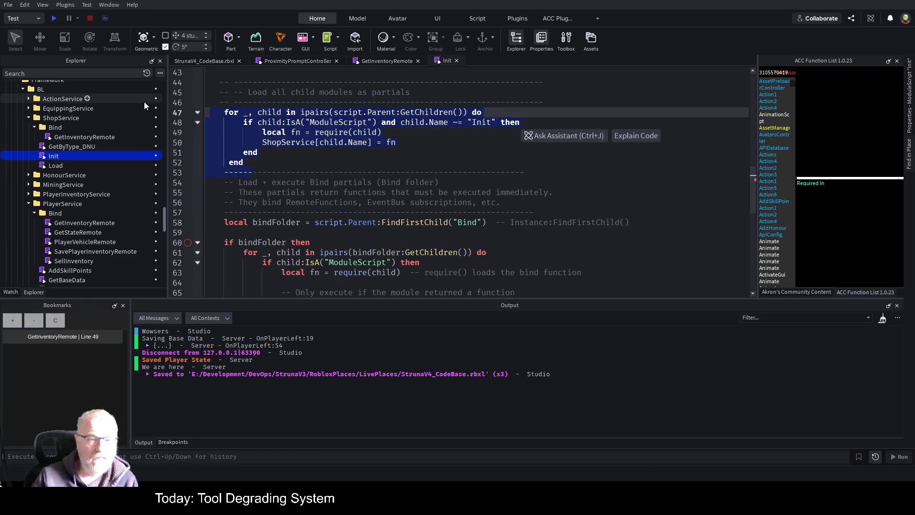
pyautogui.click(260, 152)
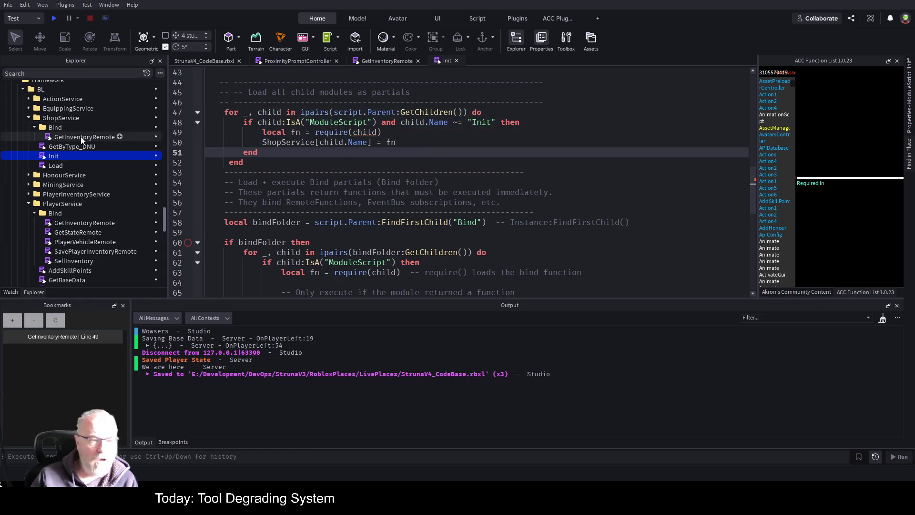
pyautogui.click(82, 144)
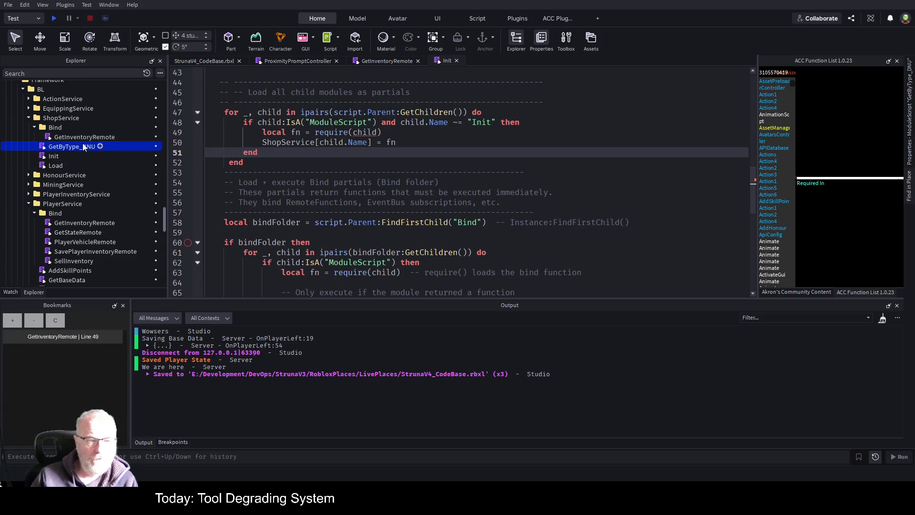
pyautogui.press('Delete')
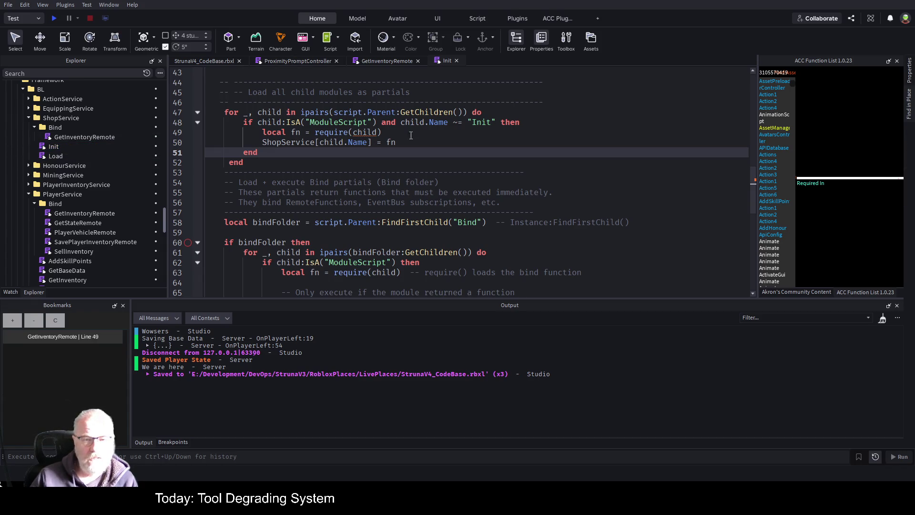
pyautogui.click(431, 135)
pyautogui.hotkey('ctrl', 's')
pyautogui.scroll(-2, 375, 179)
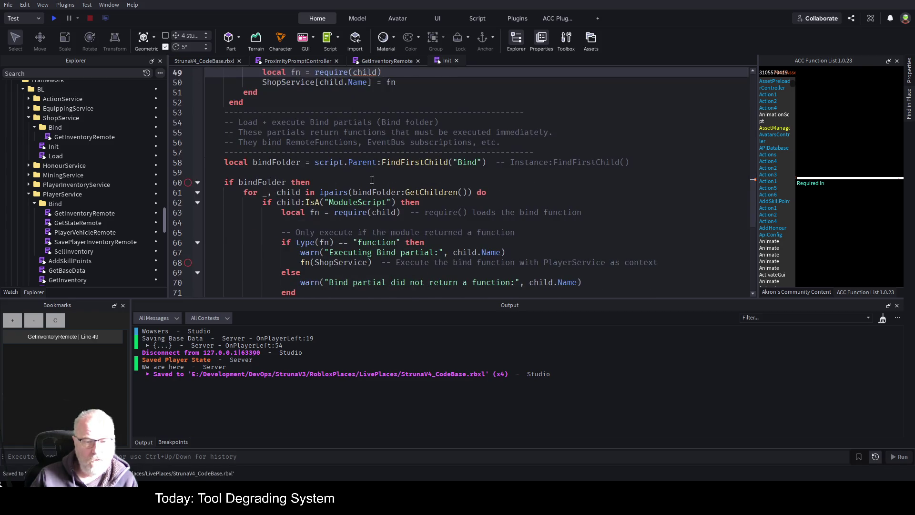